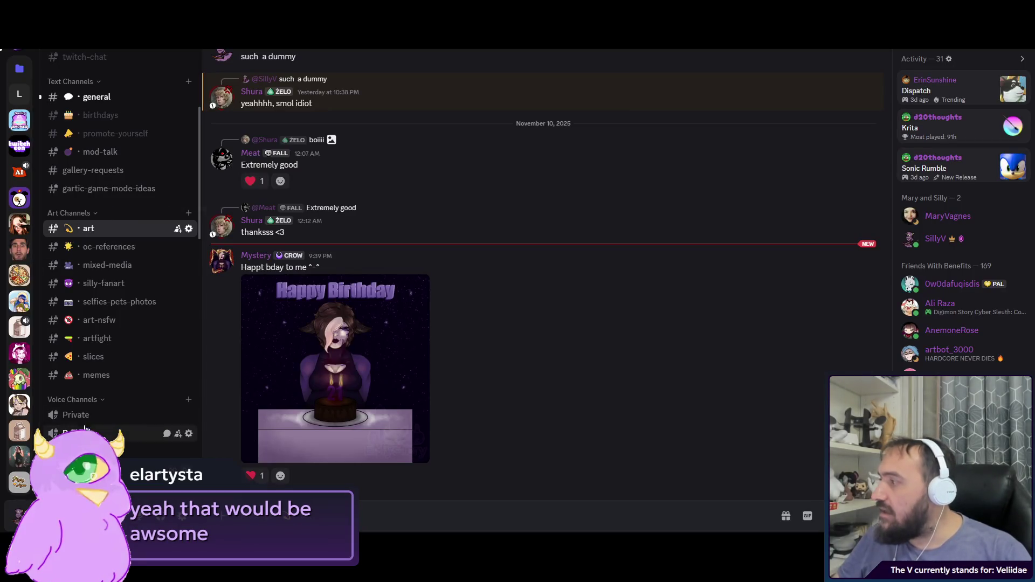
- Scroll the #art channel to bring the Happy Birthday image post into view
{"action": "scroll", "coordinate": [108, 284], "scroll_direction": "down", "scroll_amount": 2}
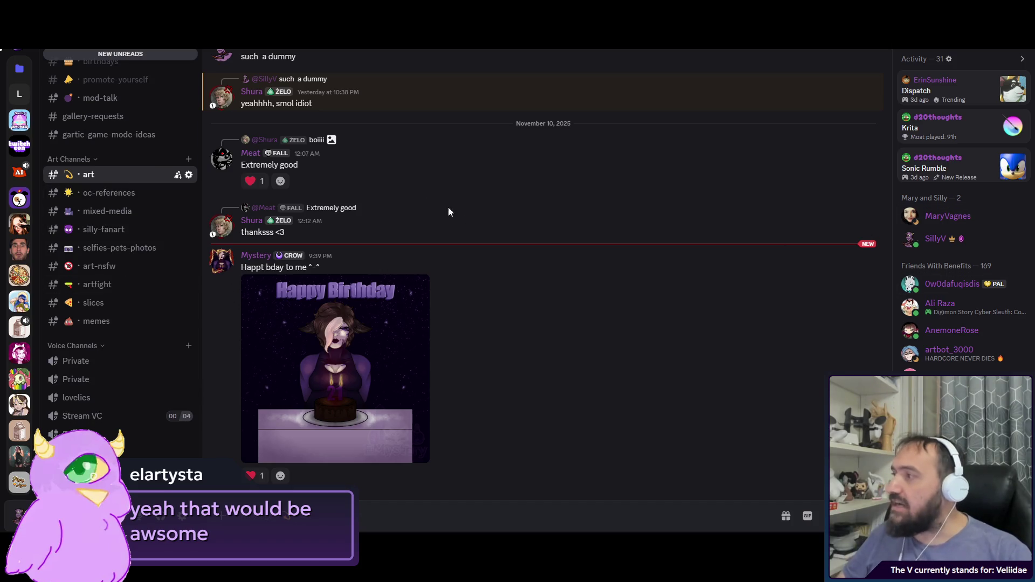
{"action": "left_click", "coordinate": [332, 348]}
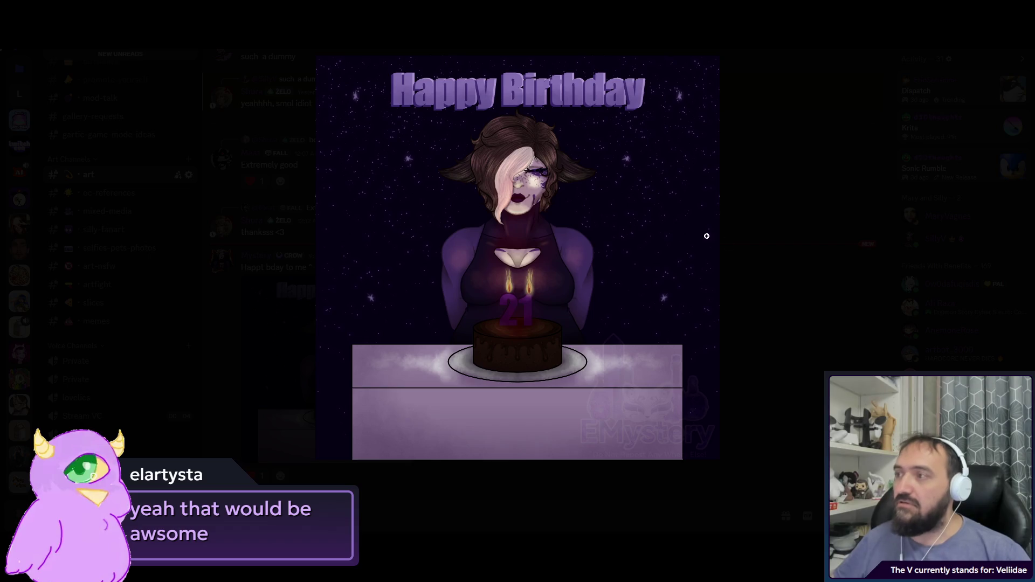
{"action": "key", "text": "Escape"}
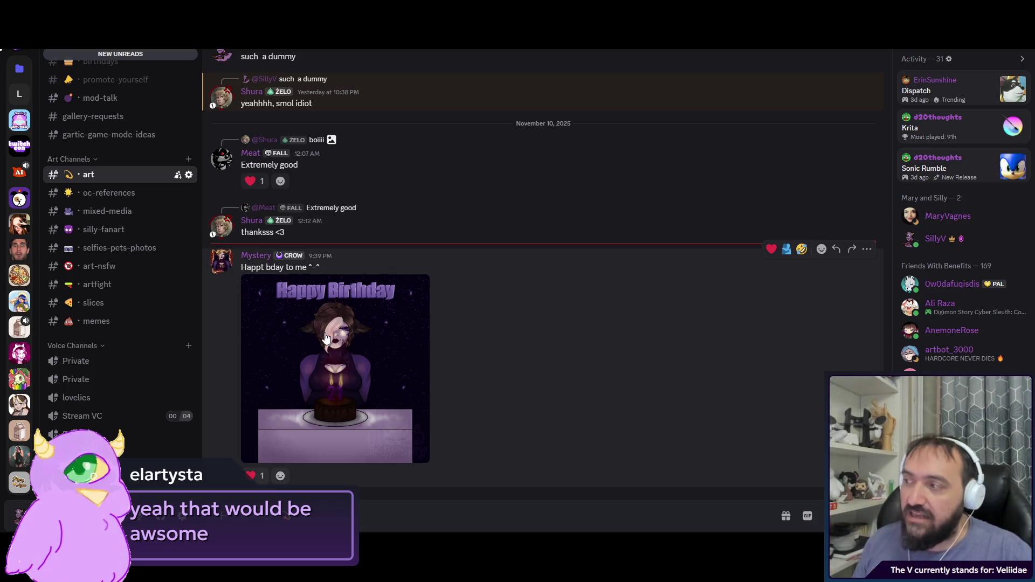
{"action": "right_click", "coordinate": [327, 305]}
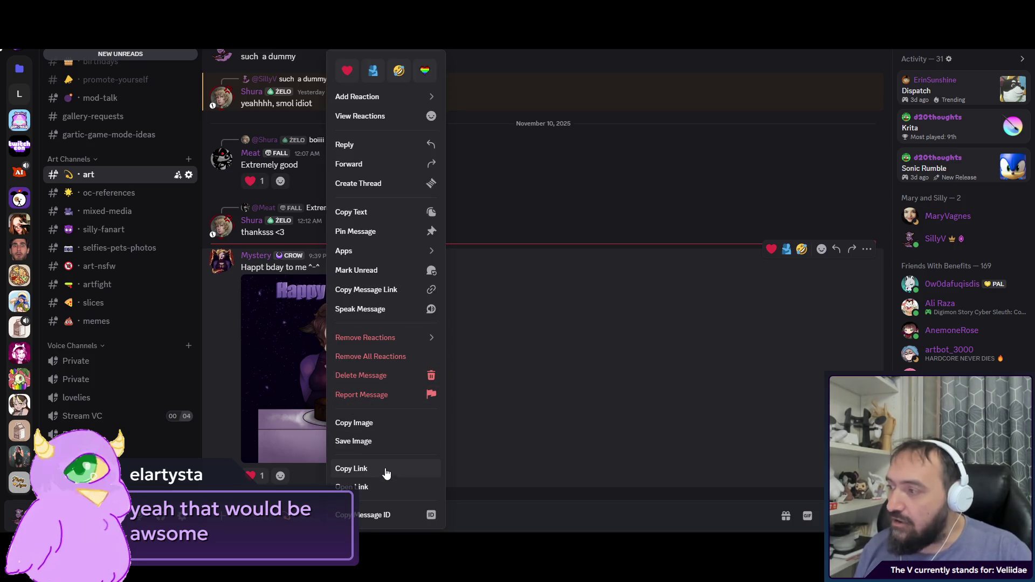
{"action": "left_click", "coordinate": [360, 470]}
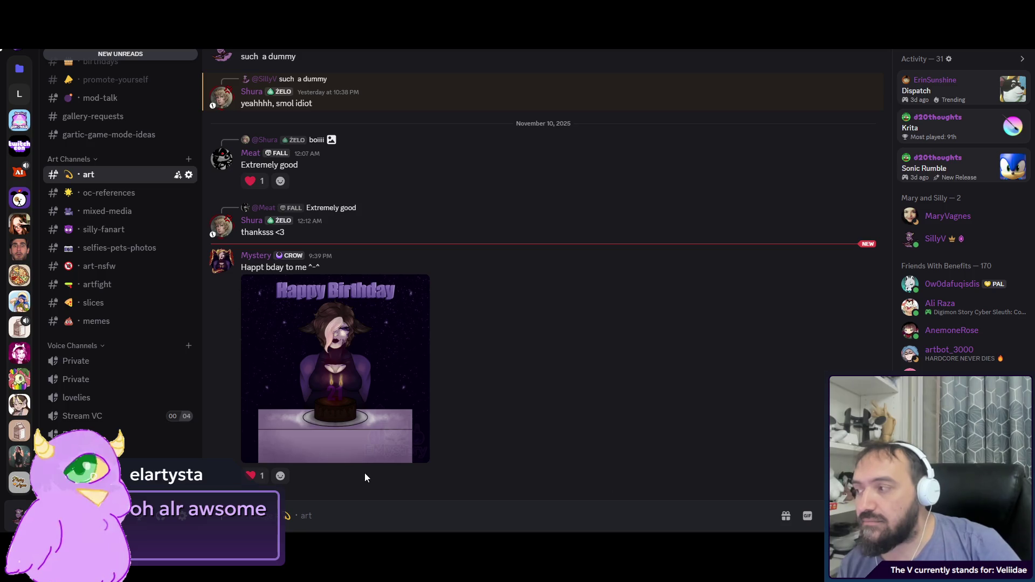
- Add your own heart reaction to the Happy Birthday image
{"action": "left_click", "coordinate": [254, 475]}
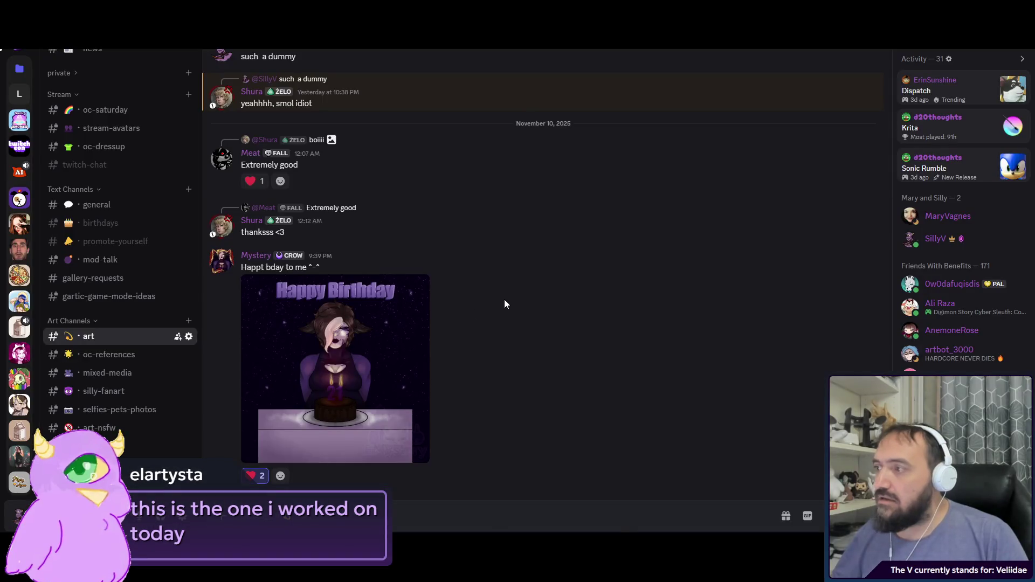
- Bring up the Happy Birthday picture's own context menu with Copy Image and Save Image
{"action": "right_click", "coordinate": [505, 303]}
{"action": "left_click", "coordinate": [482, 318]}
{"action": "right_click", "coordinate": [503, 323]}
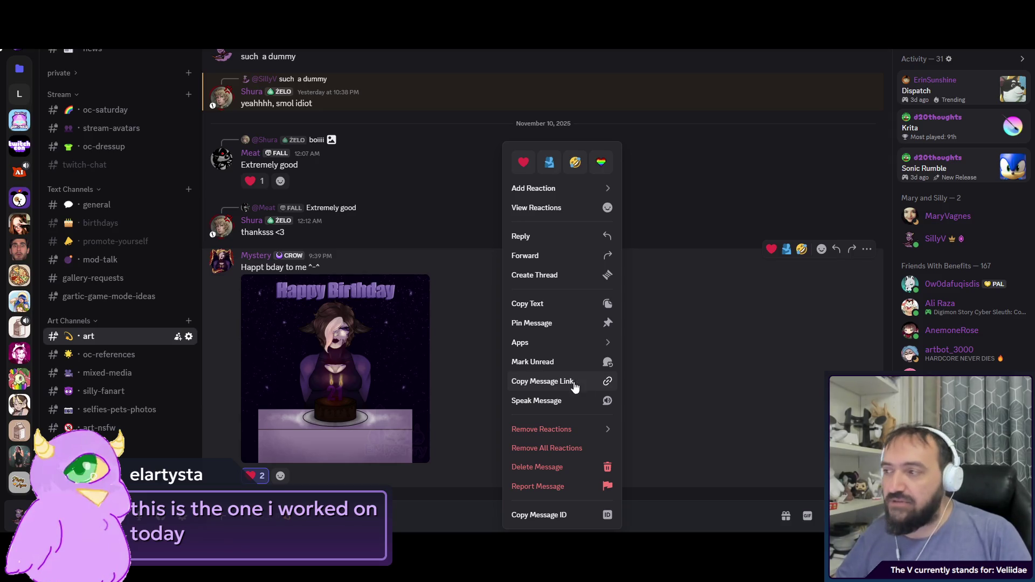
{"action": "left_click", "coordinate": [397, 373]}
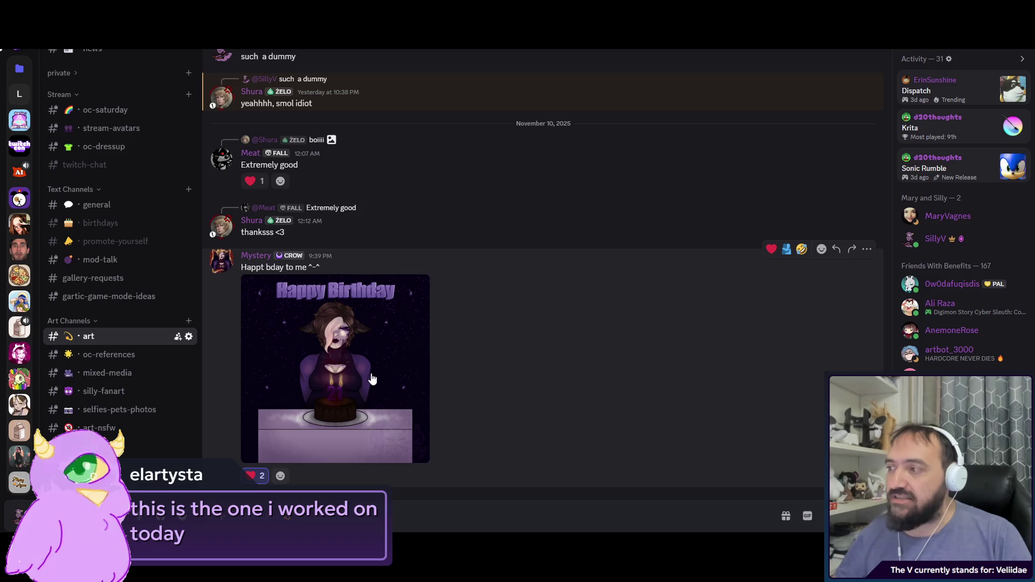
{"action": "right_click", "coordinate": [371, 373]}
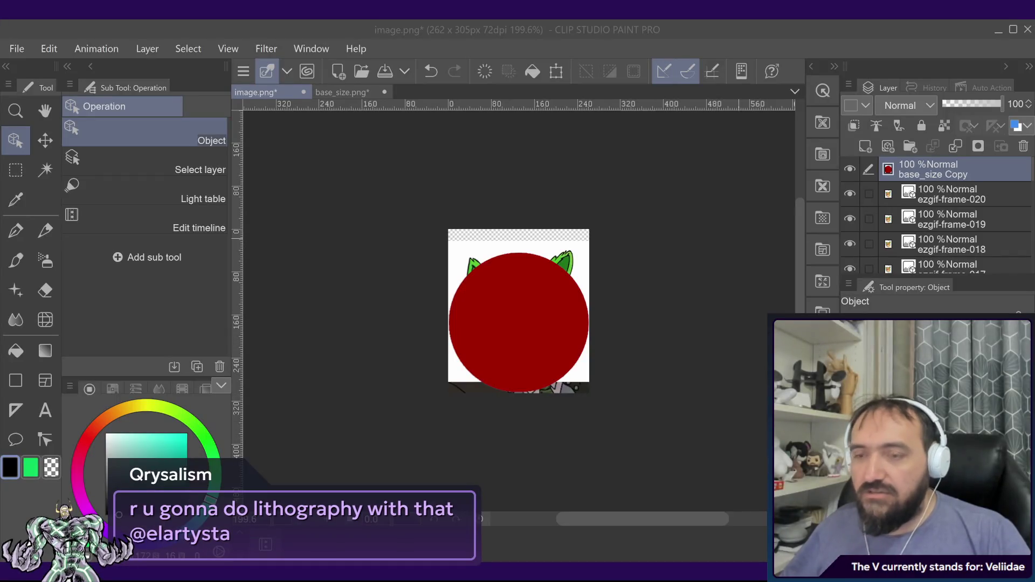
- Scroll the image.png Layer panel and hide the red base_size Copy circle layer
{"action": "scroll", "coordinate": [507, 324], "scroll_direction": "up", "scroll_amount": 3}
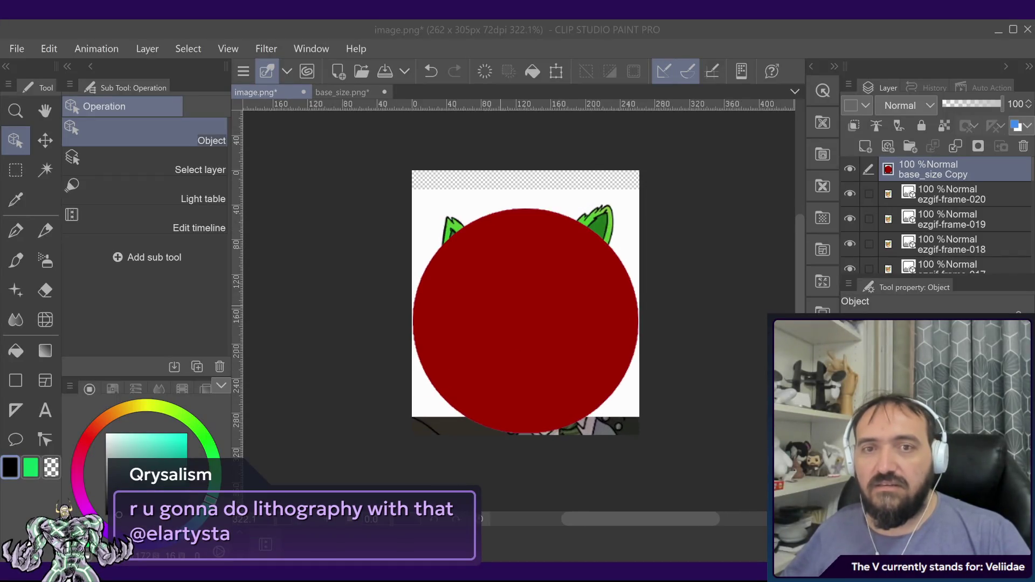
{"action": "scroll", "coordinate": [502, 308], "scroll_direction": "up", "scroll_amount": 3}
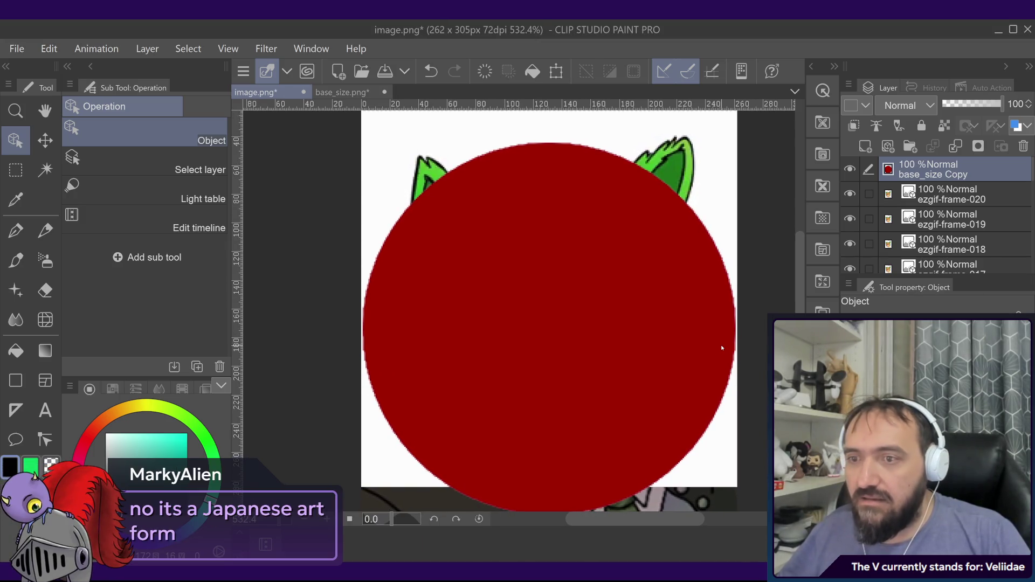
{"action": "scroll", "coordinate": [717, 348], "scroll_direction": "down", "scroll_amount": 2}
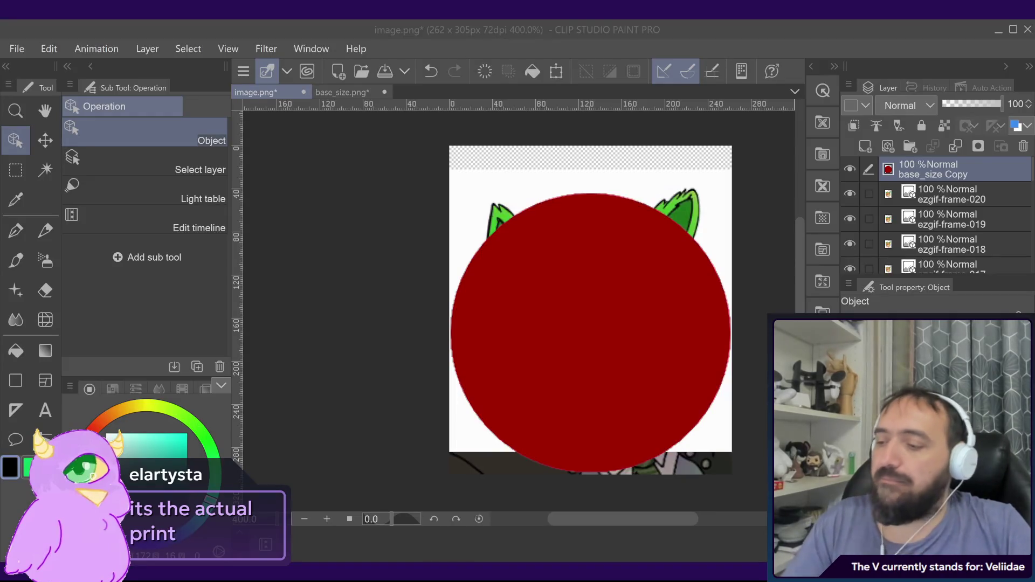
{"action": "left_click", "coordinate": [850, 169]}
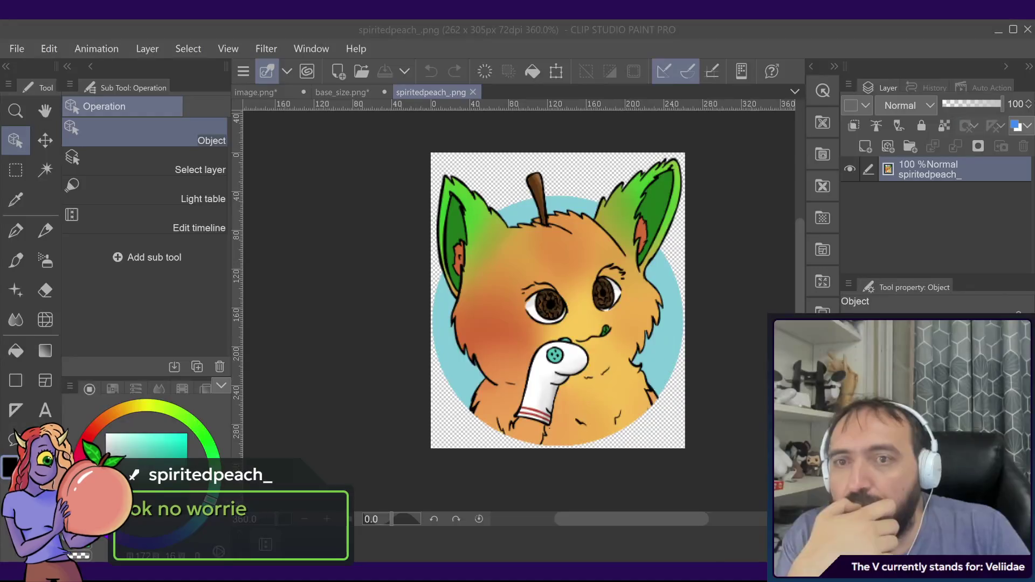
- Zoom into image.png, compare it with spiritedpeach_.png, then return to image.png
{"action": "left_click", "coordinate": [760, 366]}
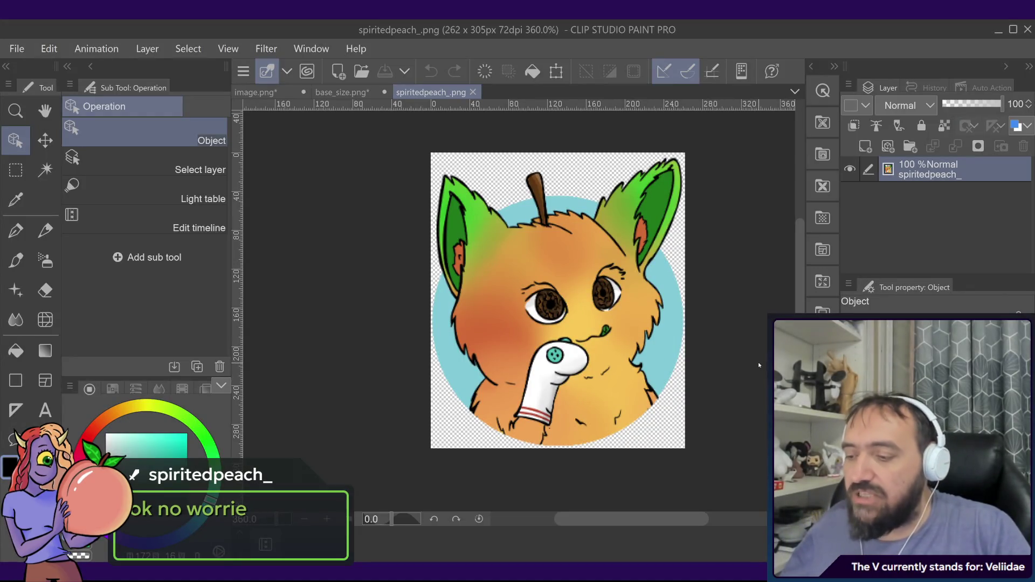
{"action": "scroll", "coordinate": [758, 346], "scroll_direction": "right", "scroll_amount": 2}
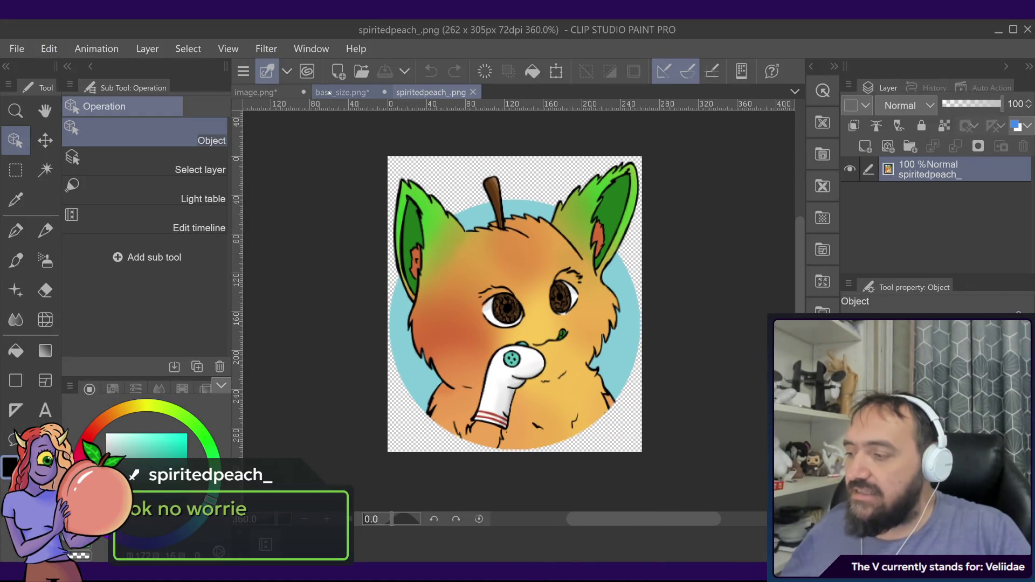
{"action": "left_click", "coordinate": [329, 93]}
{"action": "left_click", "coordinate": [257, 92]}
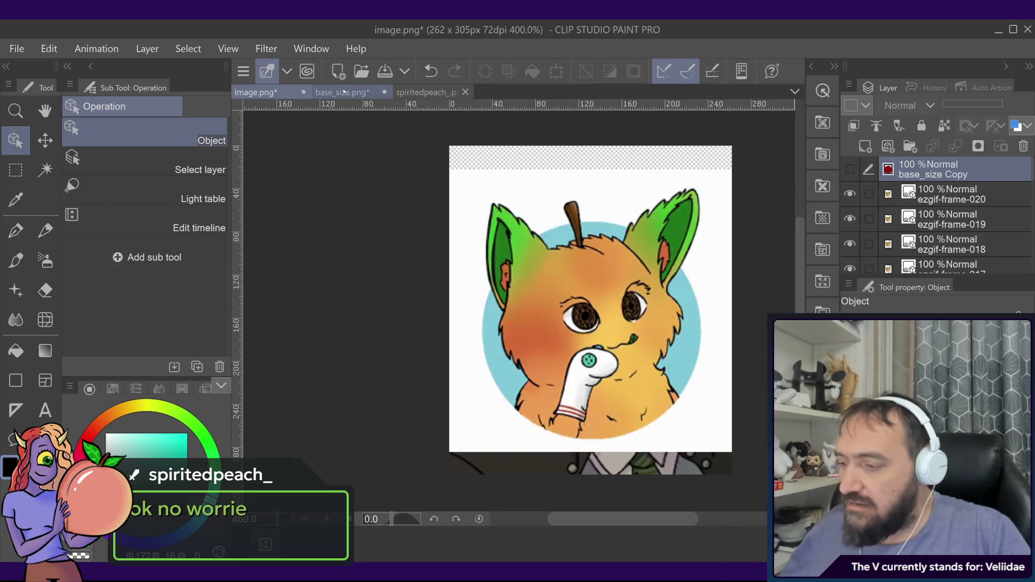
{"action": "scroll", "coordinate": [603, 307], "scroll_direction": "down", "scroll_amount": 1}
{"action": "scroll", "coordinate": [620, 307], "scroll_direction": "up", "scroll_amount": 2}
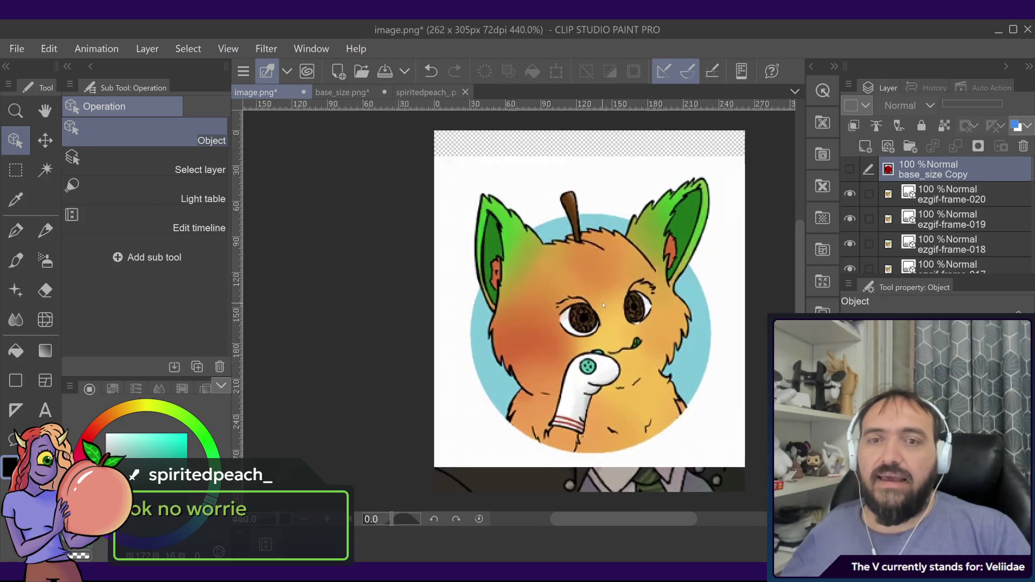
{"action": "scroll", "coordinate": [636, 308], "scroll_direction": "down", "scroll_amount": 1}
{"action": "left_click", "coordinate": [430, 92]}
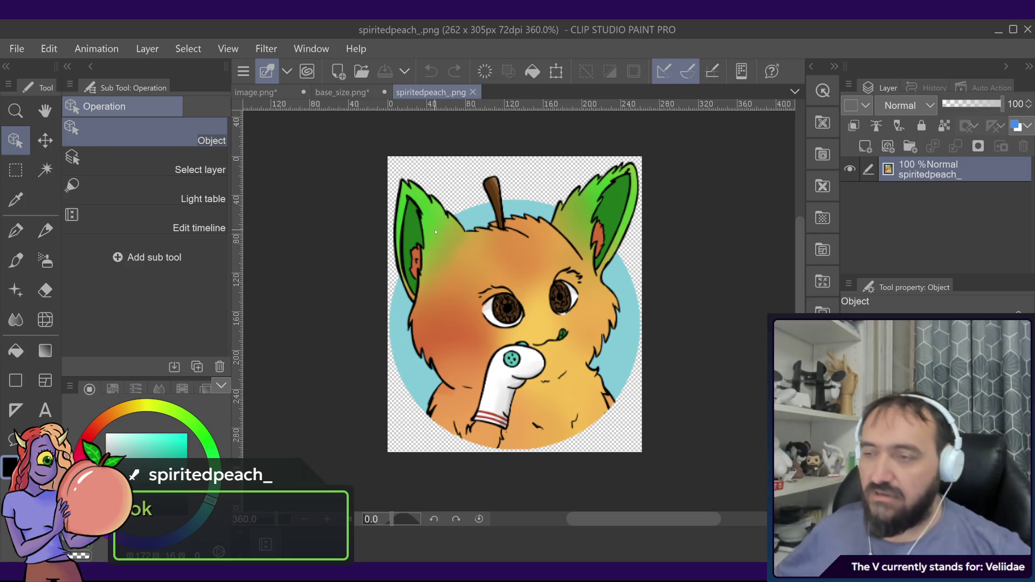
{"action": "left_click", "coordinate": [253, 92]}
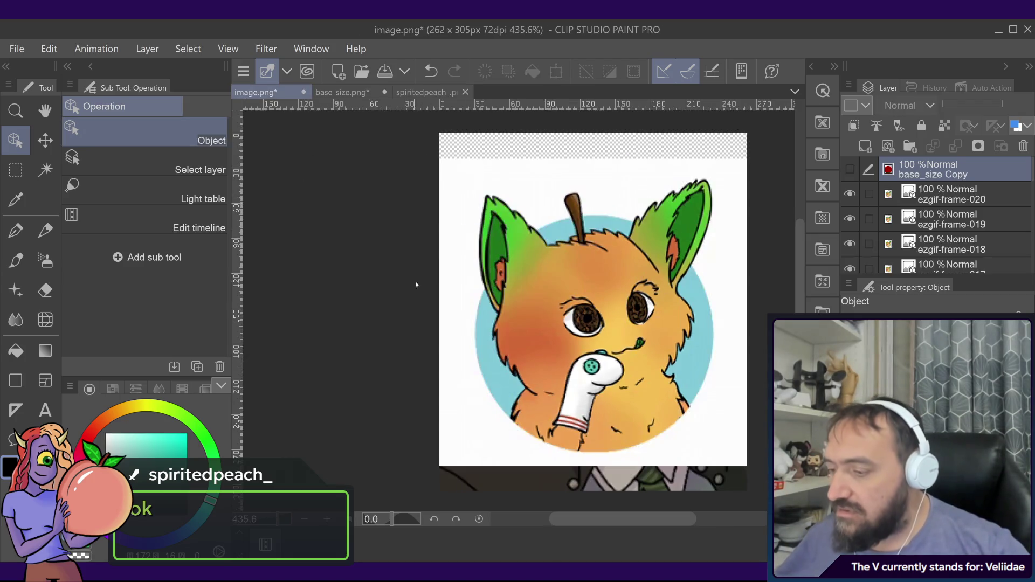
- Hide the ezgif-frame layers from 020 down to 009
{"action": "left_click", "coordinate": [920, 190]}
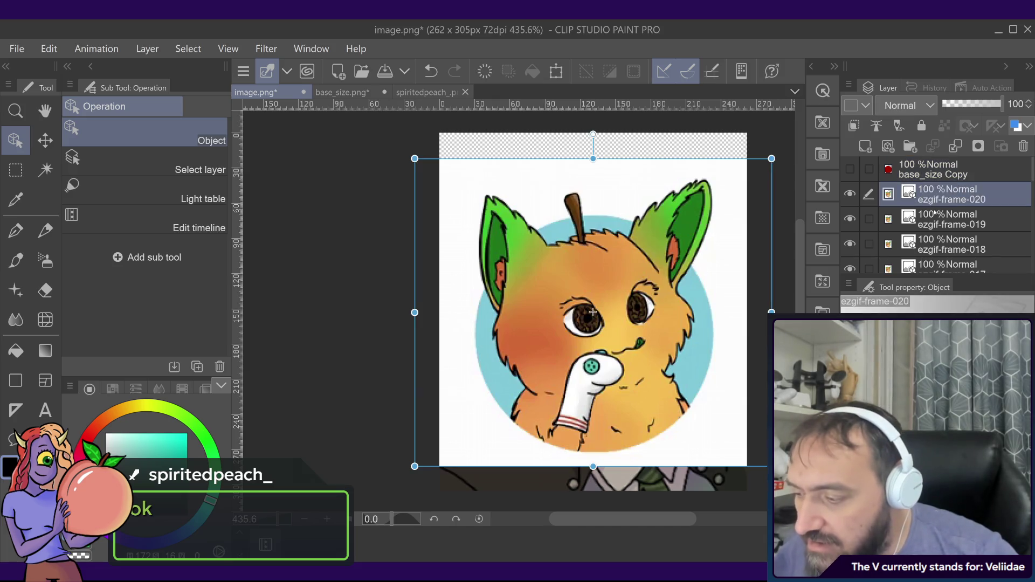
{"action": "left_click", "coordinate": [935, 213]}
{"action": "left_click", "coordinate": [850, 193]}
{"action": "left_click", "coordinate": [850, 218]}
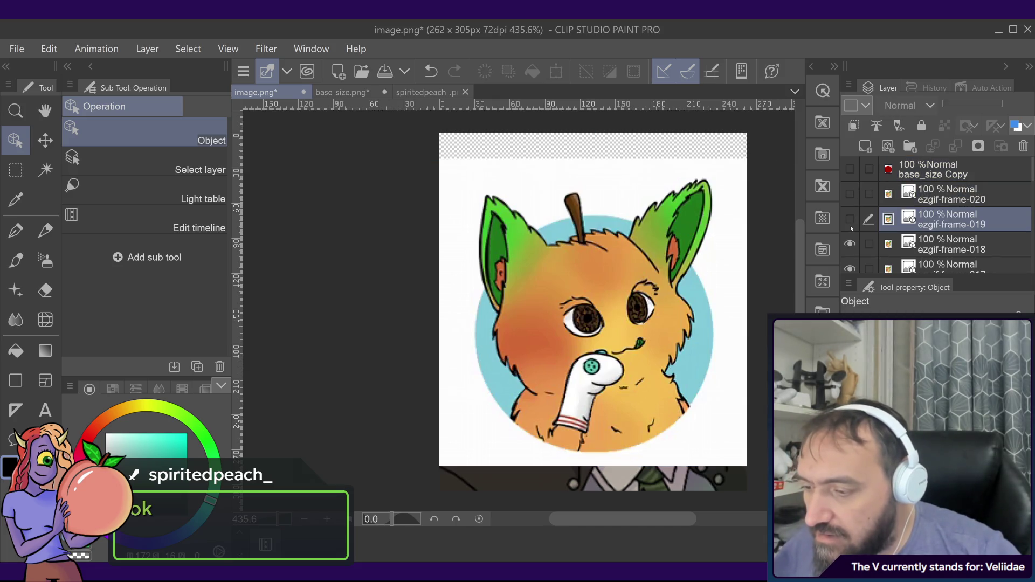
{"action": "scroll", "coordinate": [851, 245], "scroll_direction": "down", "scroll_amount": 1}
{"action": "left_click", "coordinate": [850, 247]}
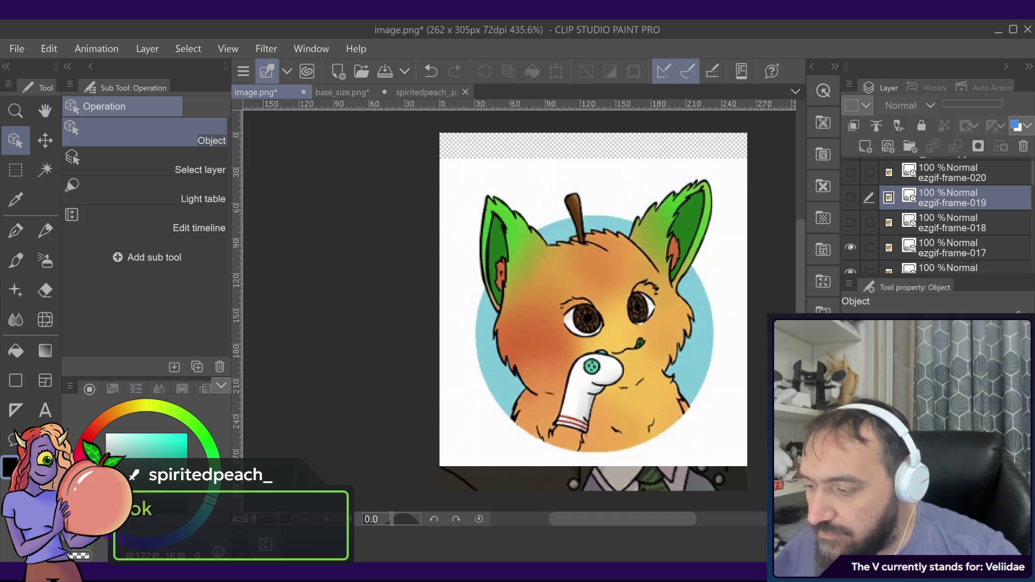
{"action": "scroll", "coordinate": [850, 237], "scroll_direction": "down", "scroll_amount": 1}
{"action": "left_click", "coordinate": [851, 250]}
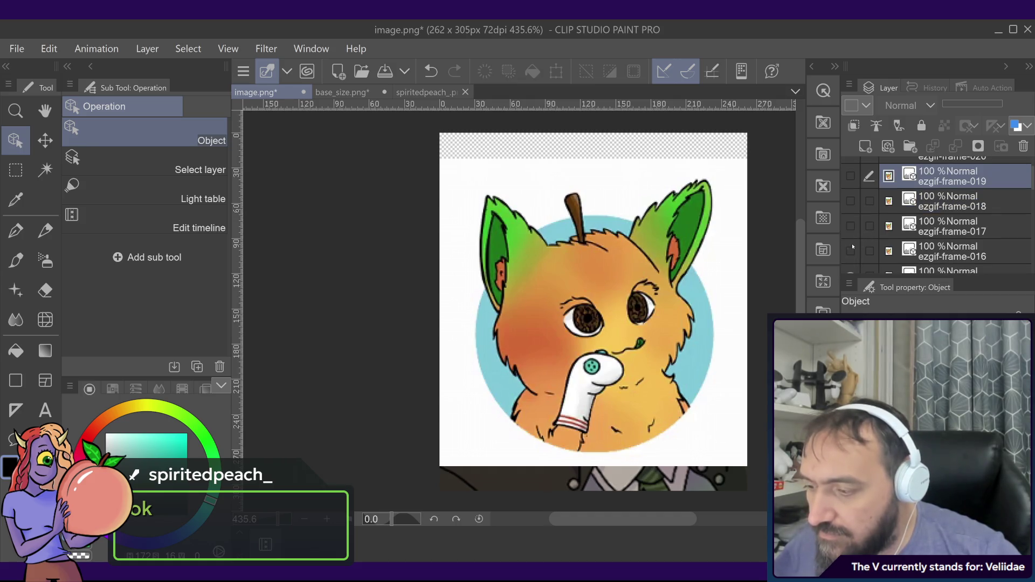
{"action": "scroll", "coordinate": [851, 250], "scroll_direction": "down", "scroll_amount": 1}
{"action": "left_click", "coordinate": [850, 250]}
{"action": "scroll", "coordinate": [851, 249], "scroll_direction": "down", "scroll_amount": 1}
{"action": "left_click", "coordinate": [851, 258]}
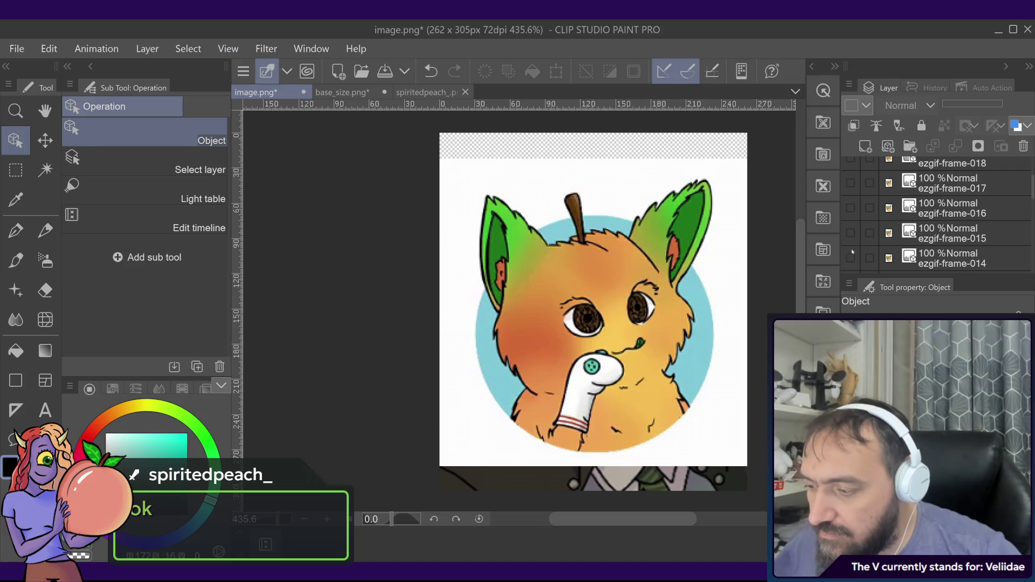
{"action": "scroll", "coordinate": [852, 248], "scroll_direction": "down", "scroll_amount": 2}
{"action": "left_click", "coordinate": [852, 263]}
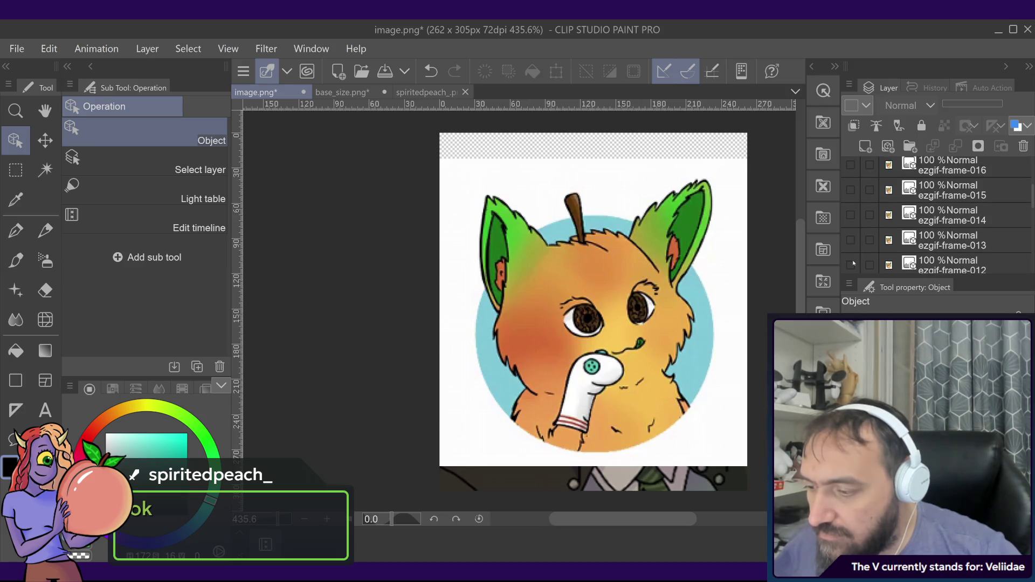
{"action": "scroll", "coordinate": [851, 258], "scroll_direction": "down", "scroll_amount": 2}
{"action": "left_click", "coordinate": [850, 266]}
{"action": "scroll", "coordinate": [863, 265], "scroll_direction": "down", "scroll_amount": 2}
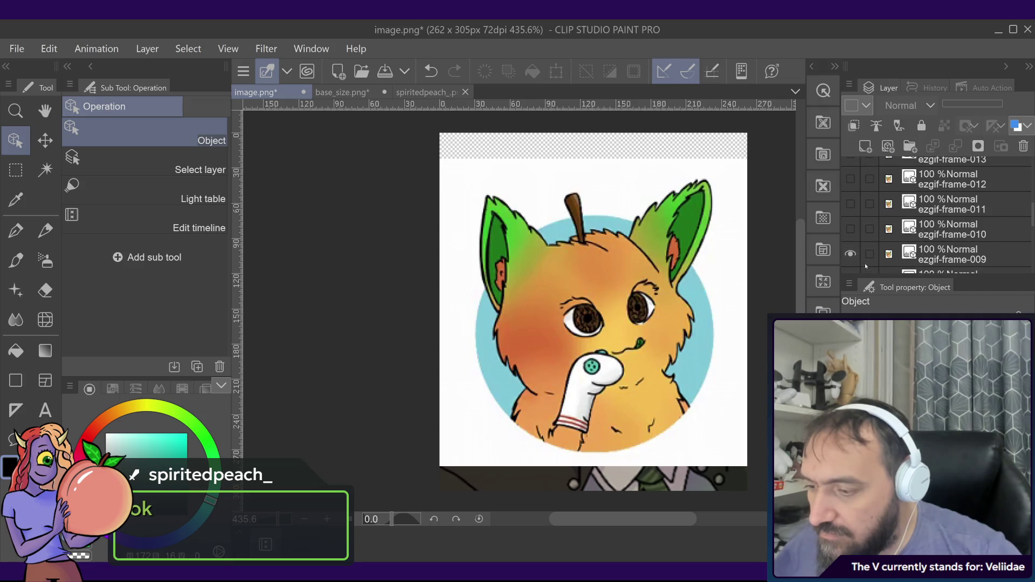
{"action": "left_click", "coordinate": [851, 254]}
{"action": "scroll", "coordinate": [857, 248], "scroll_direction": "down", "scroll_amount": 3}
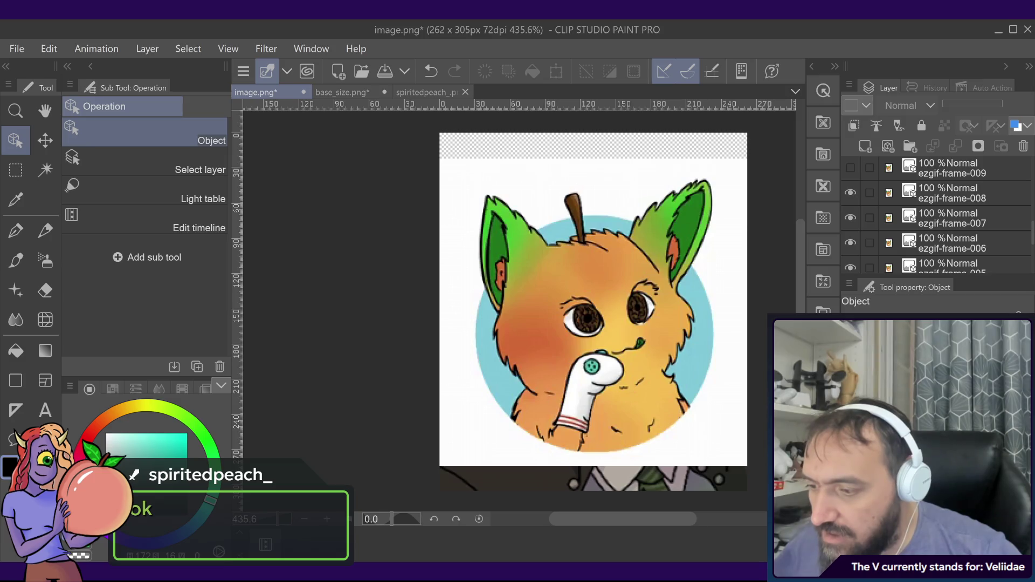
- Hide the remaining ezgif-frame layers from 008 down to 001
{"action": "left_click", "coordinate": [893, 208]}
{"action": "left_click", "coordinate": [850, 192]}
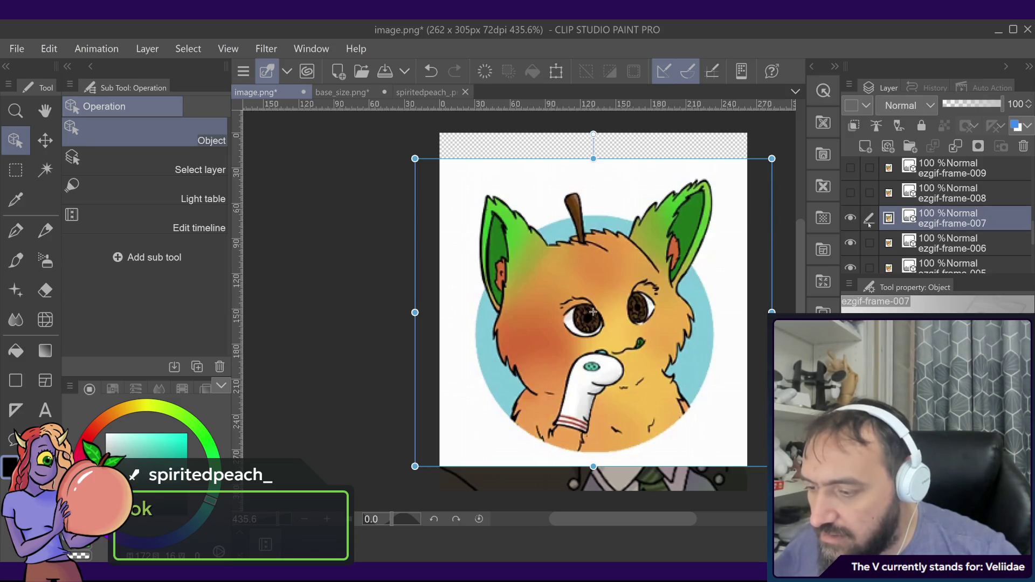
{"action": "scroll", "coordinate": [869, 225], "scroll_direction": "down", "scroll_amount": 1}
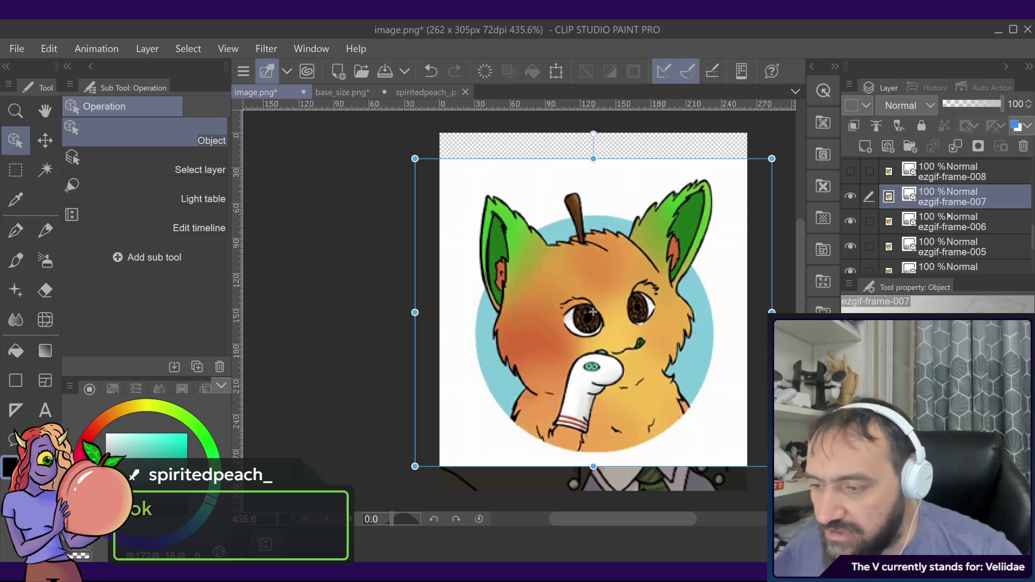
{"action": "left_click", "coordinate": [851, 221]}
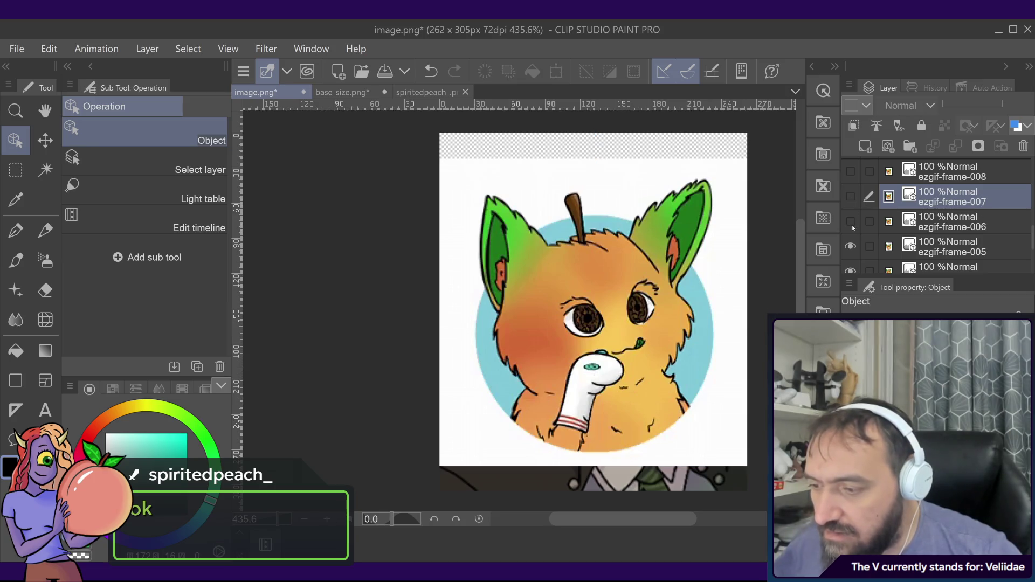
{"action": "left_click", "coordinate": [850, 247]}
{"action": "scroll", "coordinate": [851, 244], "scroll_direction": "down", "scroll_amount": 1}
{"action": "left_click", "coordinate": [850, 248]}
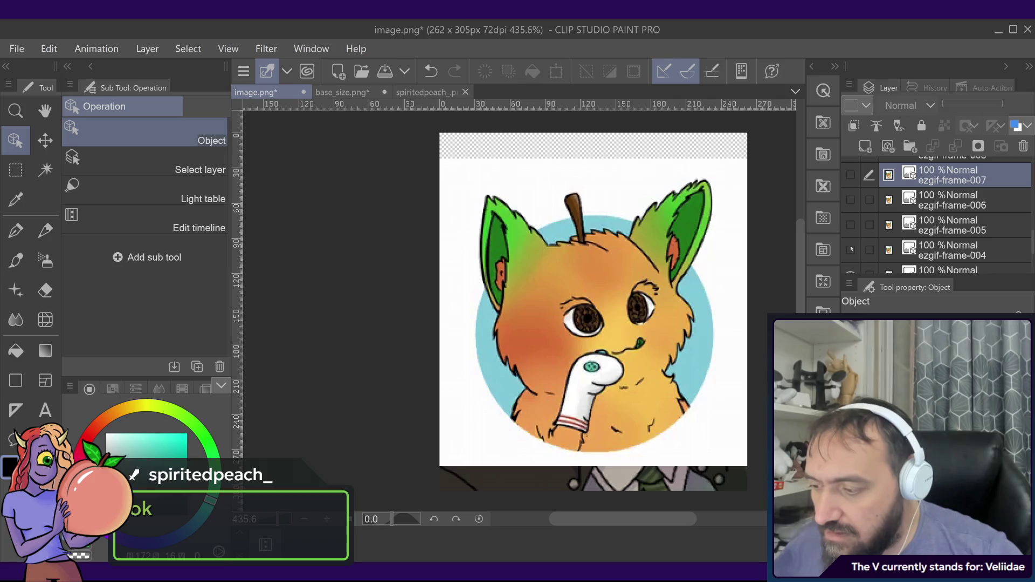
{"action": "scroll", "coordinate": [851, 248], "scroll_direction": "down", "scroll_amount": 1}
{"action": "left_click", "coordinate": [850, 253]}
{"action": "scroll", "coordinate": [850, 256], "scroll_direction": "down", "scroll_amount": 2}
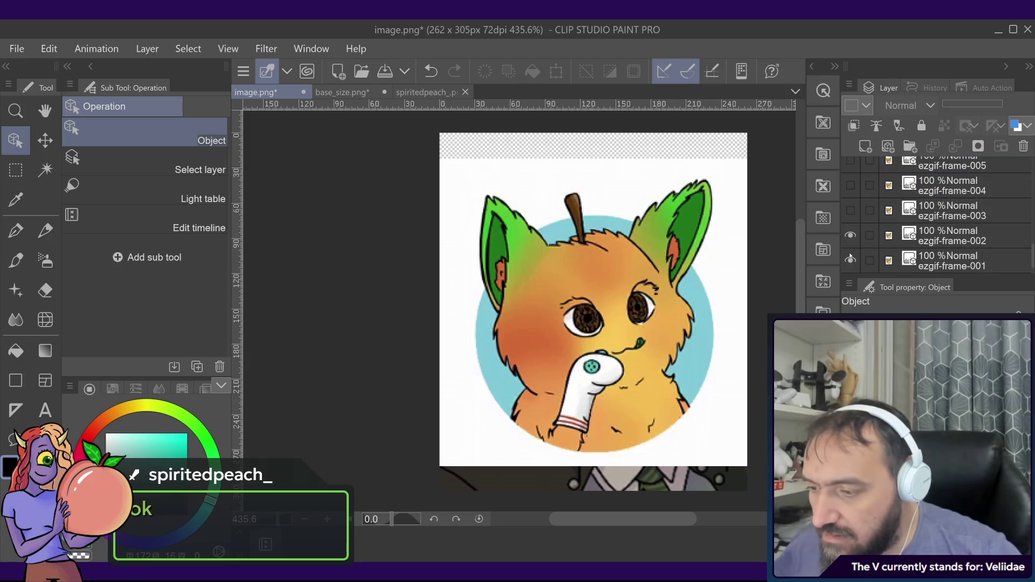
{"action": "left_click", "coordinate": [851, 238]}
{"action": "left_click", "coordinate": [851, 260]}
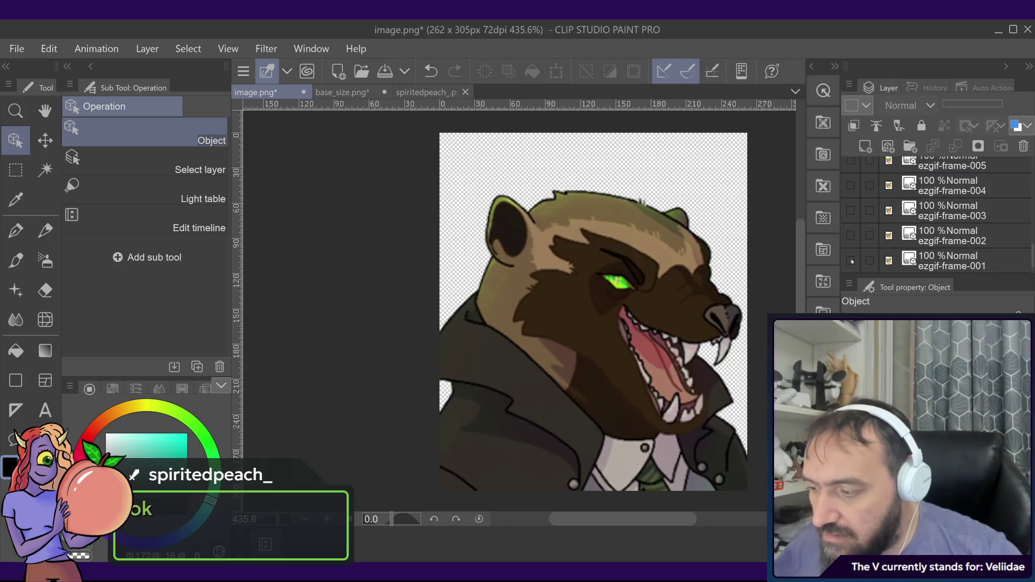
{"action": "left_click", "coordinate": [851, 260]}
{"action": "left_click", "coordinate": [851, 260]}
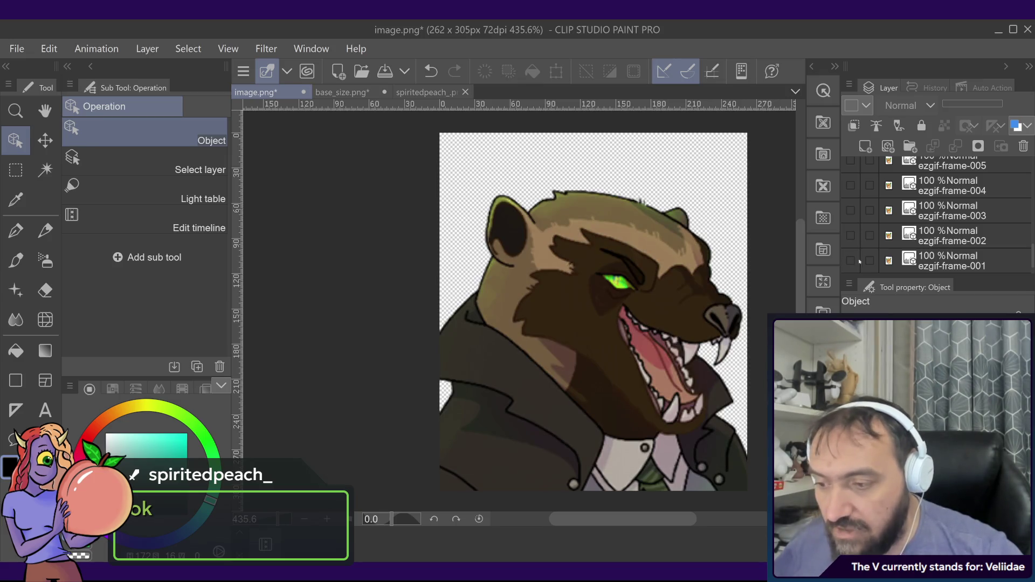
- Convert ezgif-frame-001 to a raster layer and delete it
{"action": "left_click", "coordinate": [861, 261]}
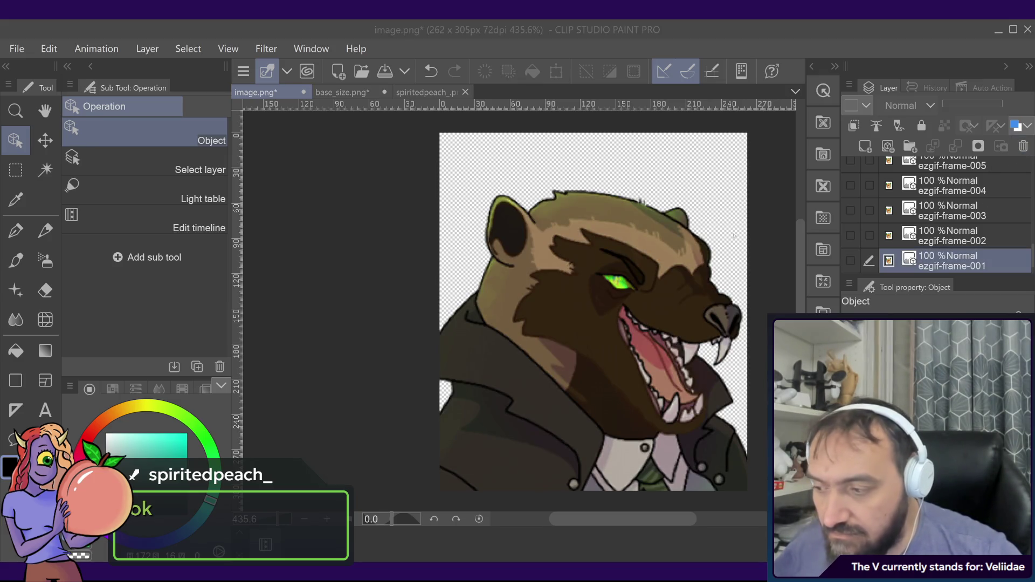
{"action": "key", "text": "Return"}
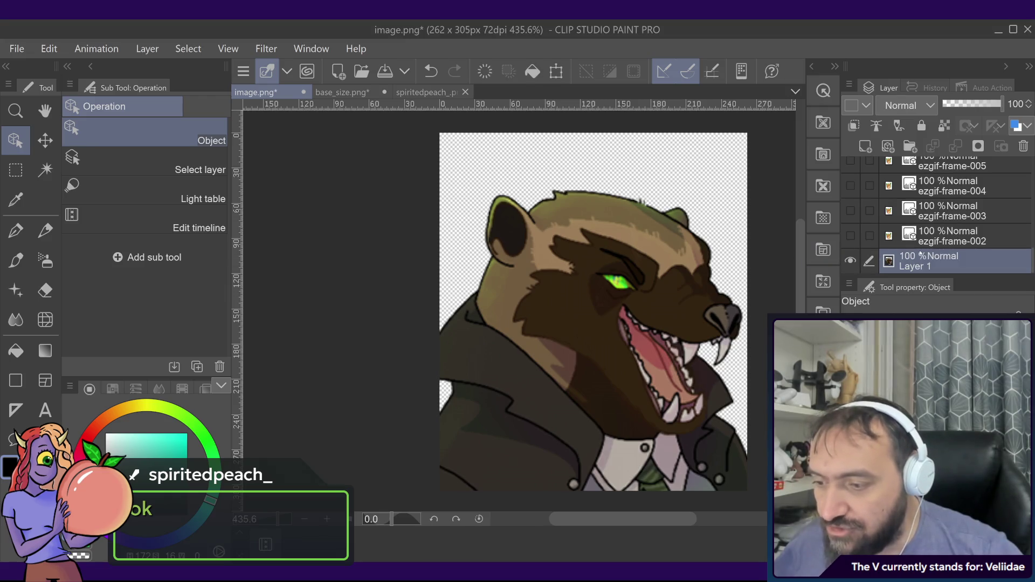
{"action": "key", "text": "Return"}
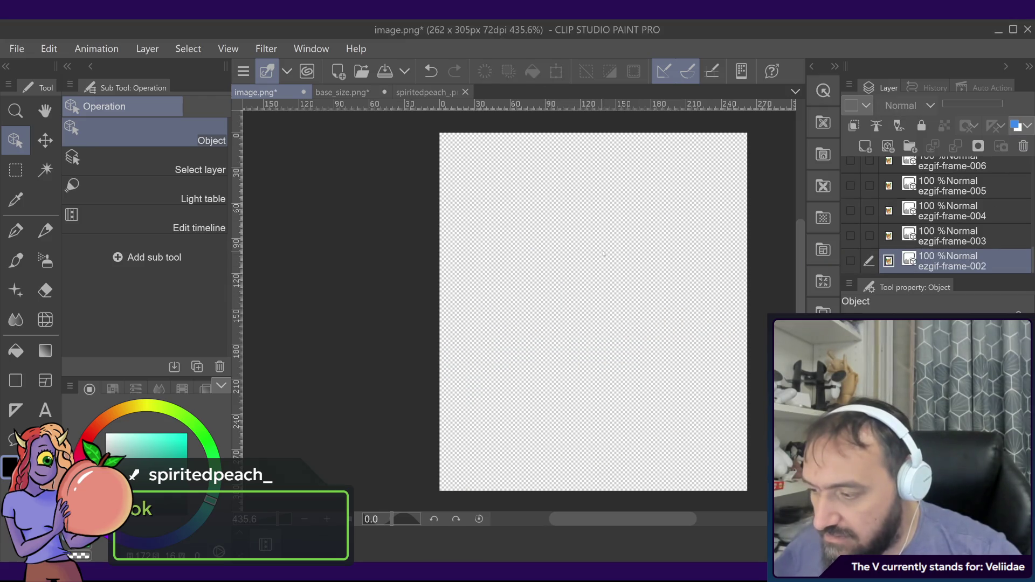
- Make ezgif-frame-002 through 007 visible again and pick the Rectangle selection tool
{"action": "left_click", "coordinate": [853, 263]}
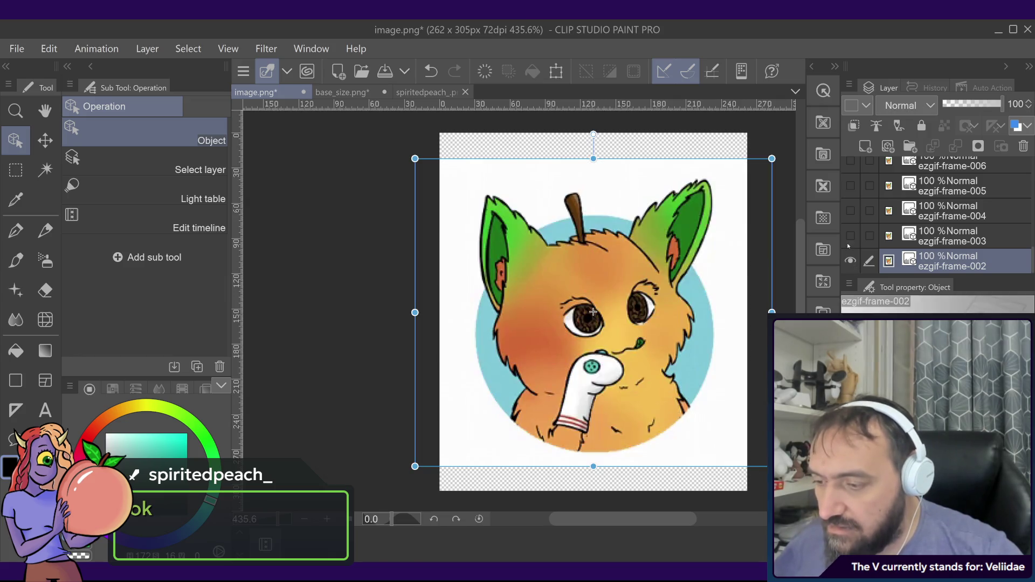
{"action": "left_click", "coordinate": [851, 236]}
{"action": "mouse_move", "coordinate": [850, 236]}
{"action": "left_mouse_down"}
{"action": "mouse_move", "coordinate": [844, 179]}
{"action": "mouse_move", "coordinate": [839, 217]}
{"action": "left_mouse_up"}
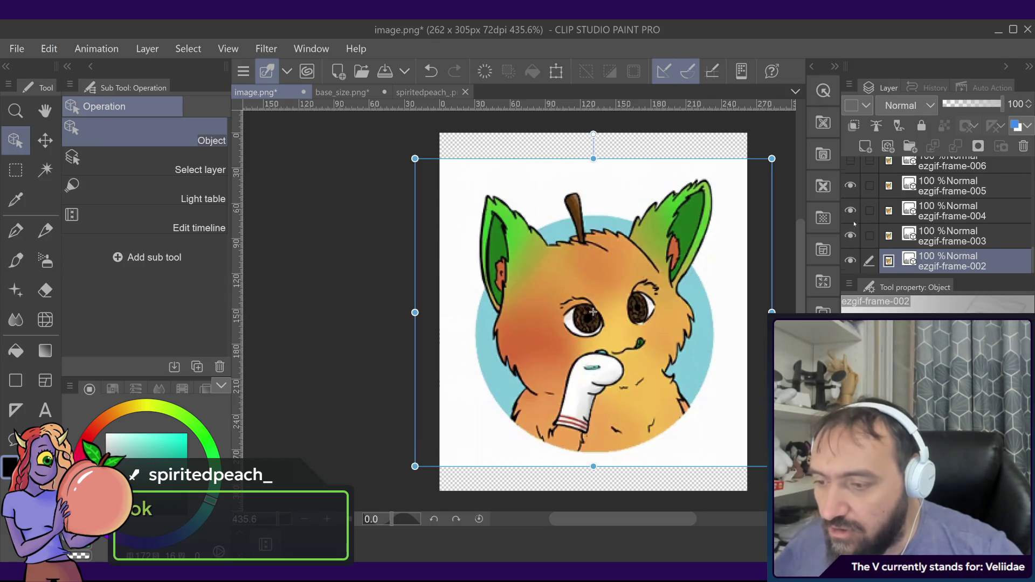
{"action": "scroll", "coordinate": [855, 223], "scroll_direction": "up", "scroll_amount": 1}
{"action": "left_click", "coordinate": [850, 183]}
{"action": "scroll", "coordinate": [849, 197], "scroll_direction": "up", "scroll_amount": 1}
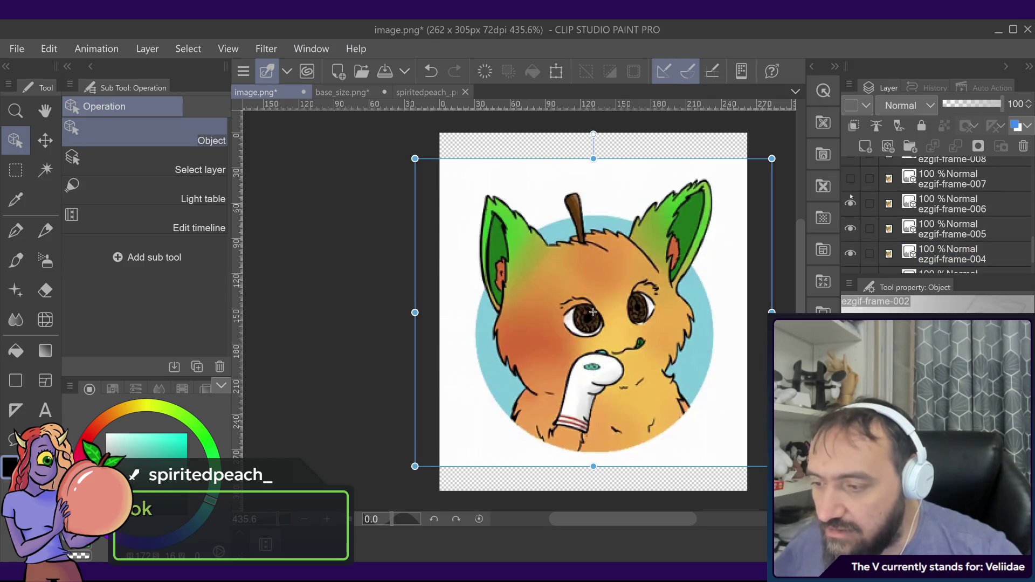
{"action": "left_click", "coordinate": [850, 178]}
{"action": "scroll", "coordinate": [914, 221], "scroll_direction": "down", "scroll_amount": 2}
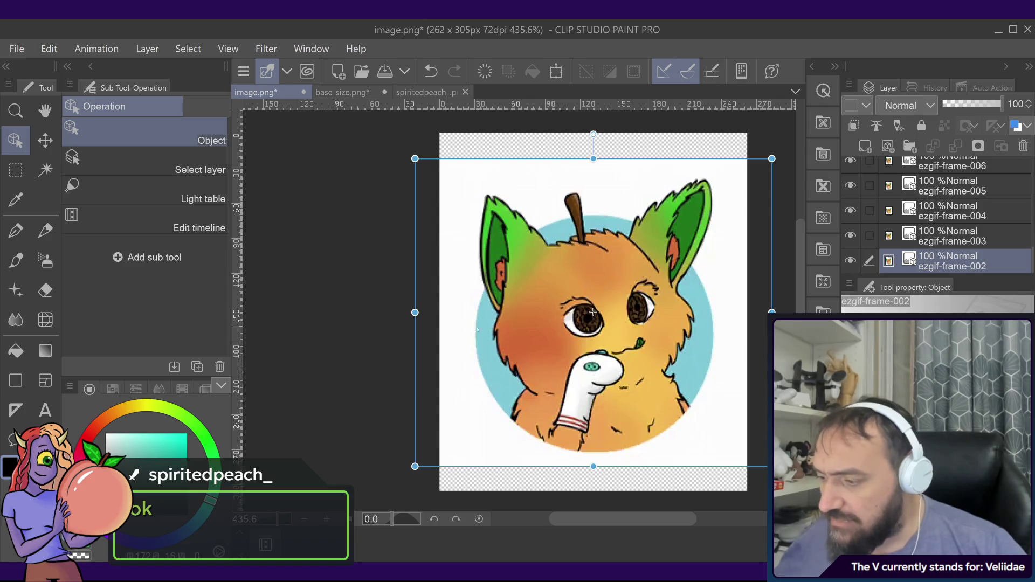
{"action": "key", "text": "m"}
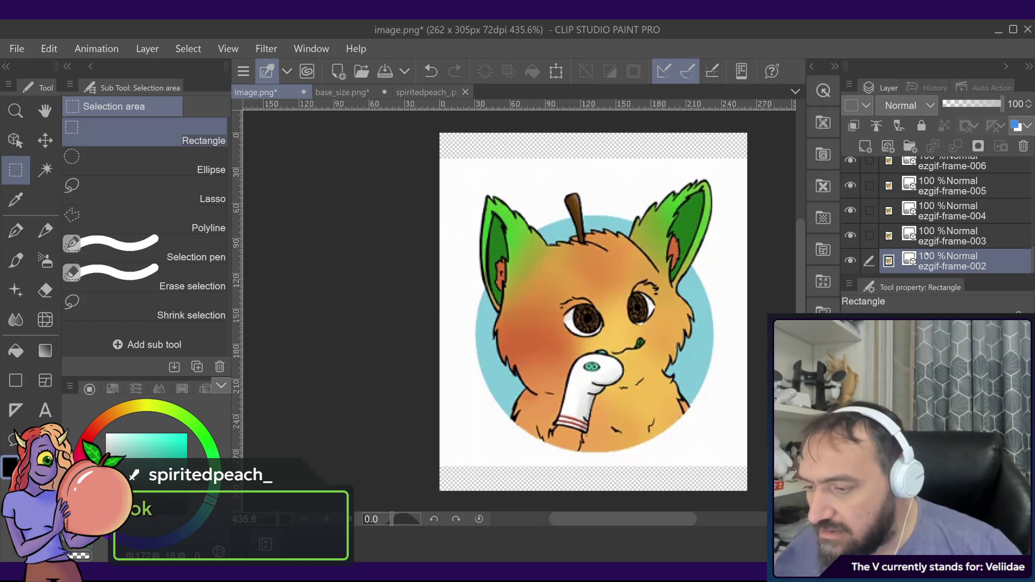
{"action": "scroll", "coordinate": [926, 254], "scroll_direction": "up", "scroll_amount": 2}
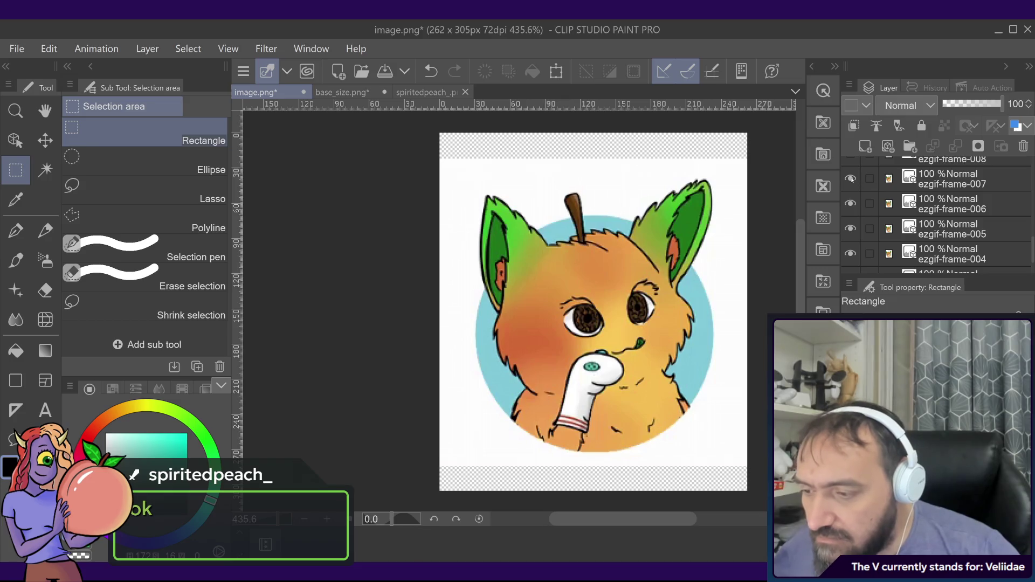
- In spiritedpeach_.png, copy and paste the fox layer into several spiritedpeach_ copies
{"action": "left_click", "coordinate": [419, 93]}
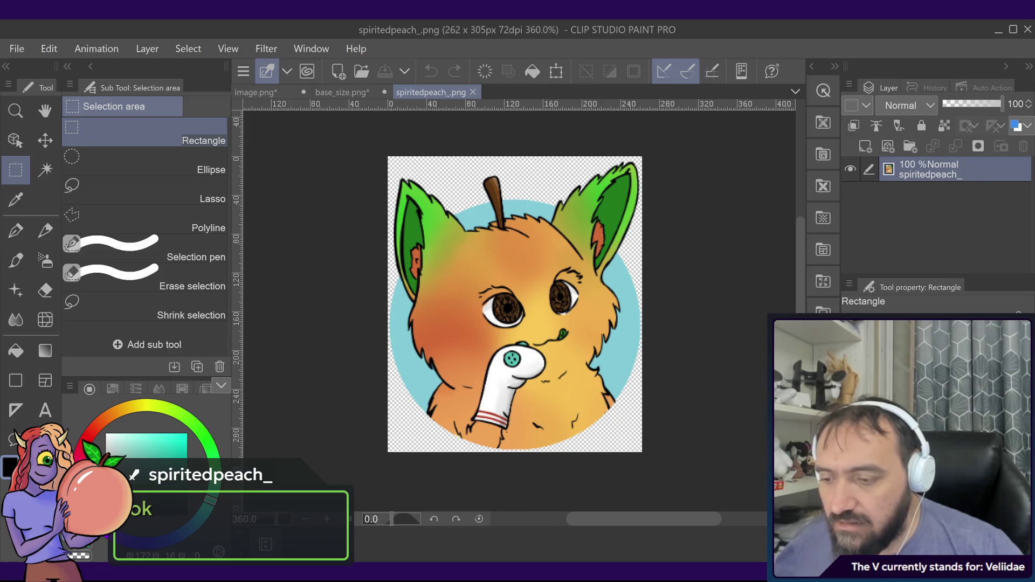
{"action": "key", "text": "ctrl+c"}
{"action": "key", "text": "ctrl+v"}
{"action": "left_click", "coordinate": [920, 189]}
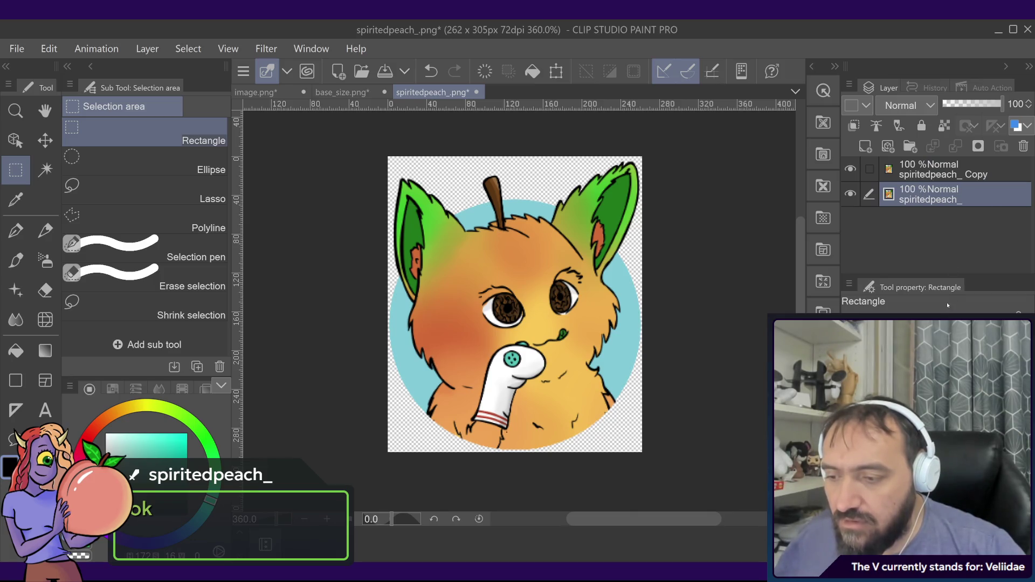
{"action": "key", "text": "ctrl+v"}
{"action": "left_click", "coordinate": [927, 220]}
{"action": "left_click", "coordinate": [928, 175], "text": "shift"}
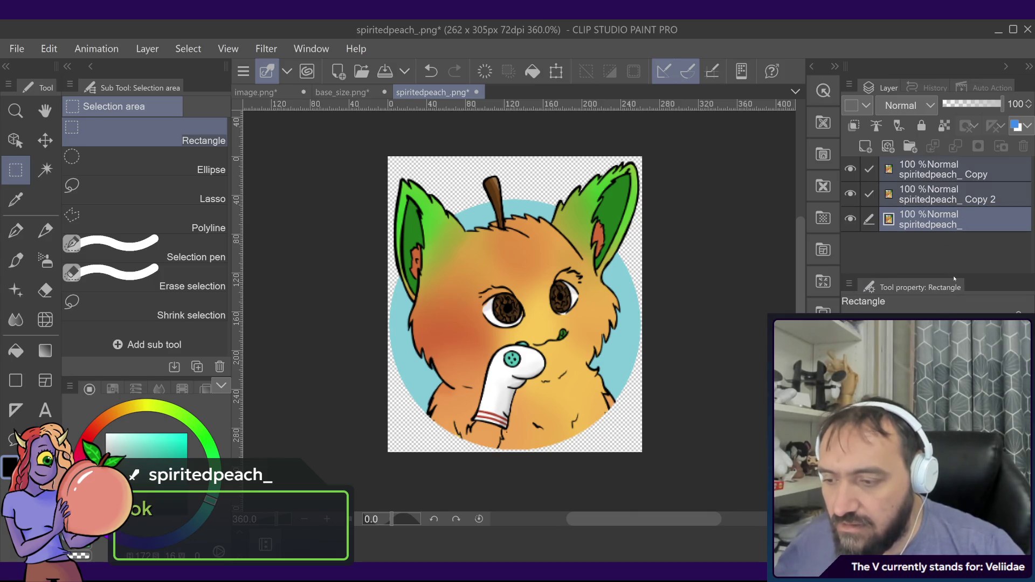
{"action": "key", "text": "ctrl+c"}
{"action": "key", "text": "ctrl+v"}
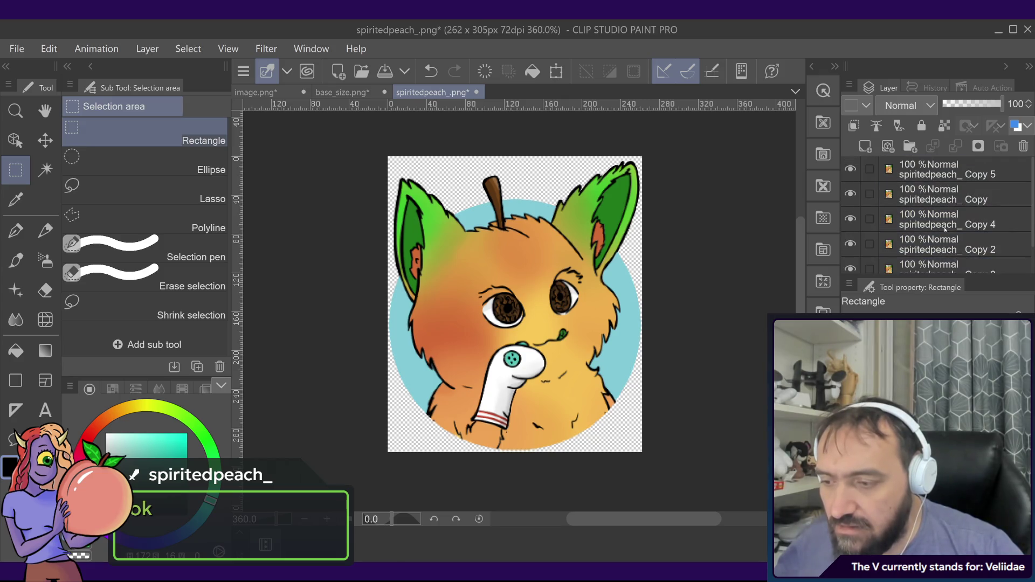
- Select the Copy and Copy 5 layers and duplicate them with Ctrl+J
{"action": "key", "text": "alt+bracketright"}
{"action": "key", "text": "alt+bracketright"}
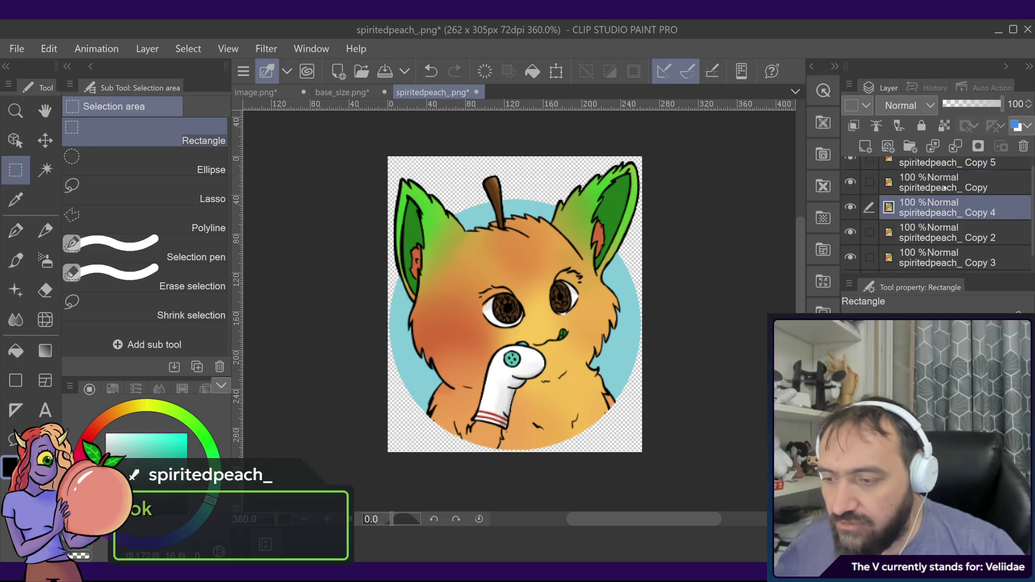
{"action": "key", "text": "alt+bracketright"}
{"action": "key", "text": "alt+bracketright"}
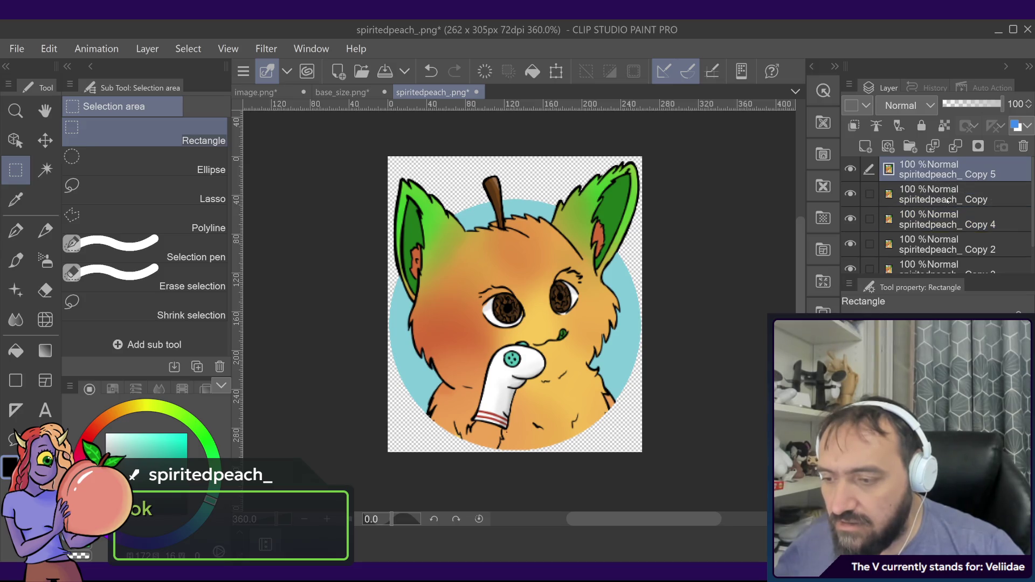
{"action": "key", "text": "alt+bracketleft"}
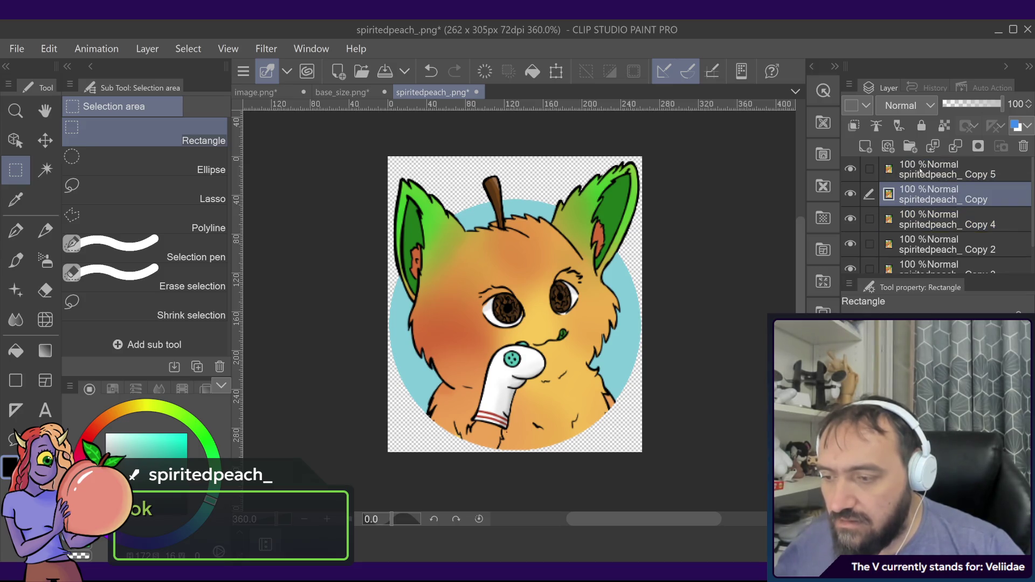
{"action": "left_click", "coordinate": [921, 172], "text": "ctrl"}
{"action": "key", "text": "ctrl+j"}
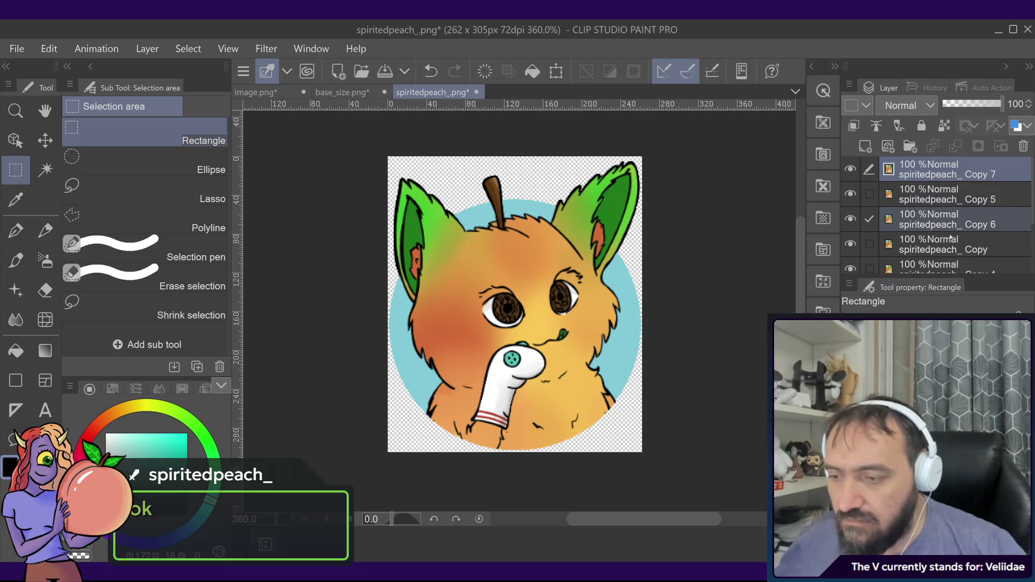
{"action": "scroll", "coordinate": [952, 238], "scroll_direction": "down", "scroll_amount": 3}
{"action": "left_click", "coordinate": [949, 261]}
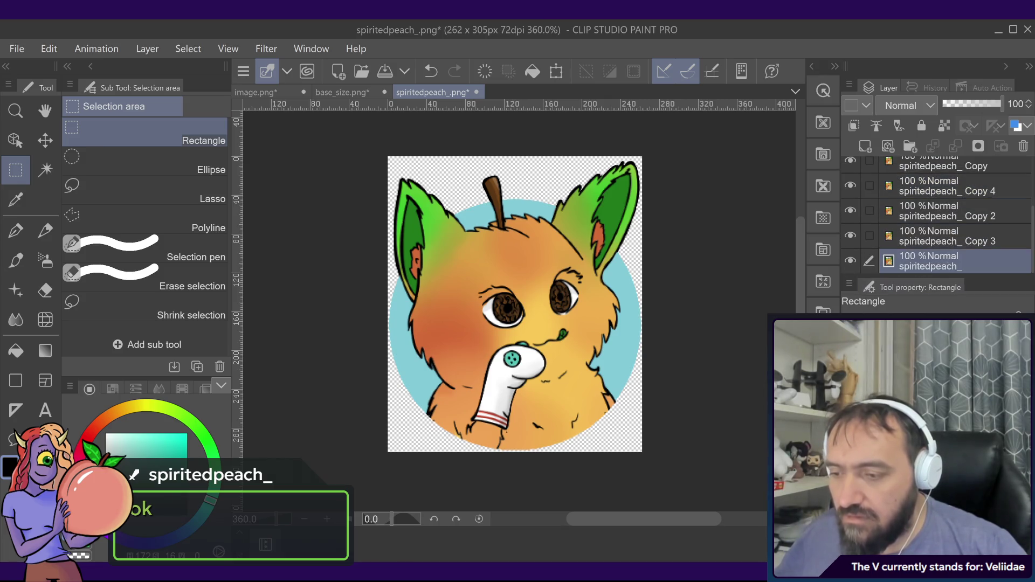
- Rename the bottom five fox layers 1, 2, 3, 4 and 5
{"action": "type", "text": "1"}
{"action": "key", "text": "Return"}
{"action": "key", "text": "alt+bracketright"}
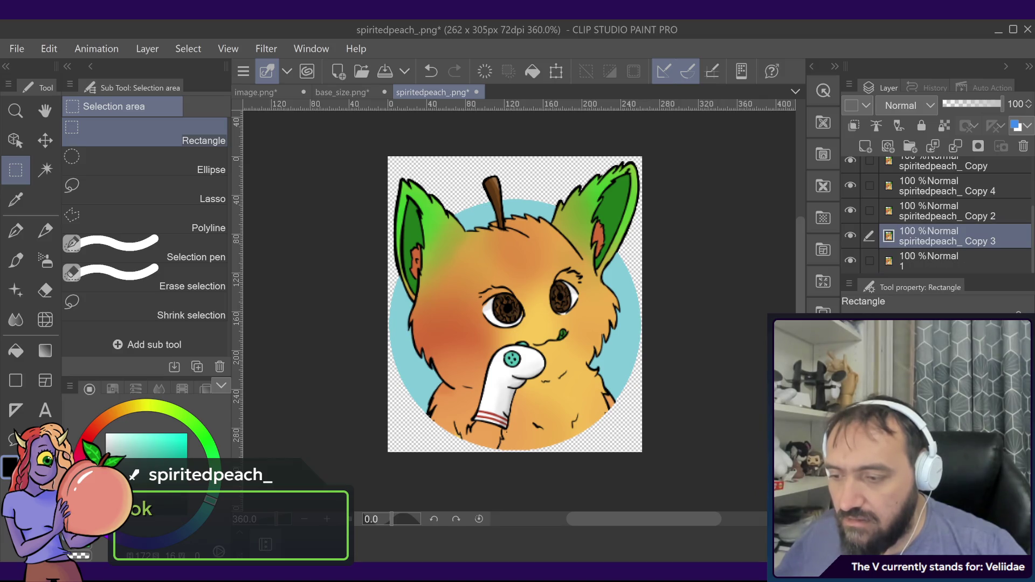
{"action": "type", "text": "2"}
{"action": "left_click", "coordinate": [935, 223]}
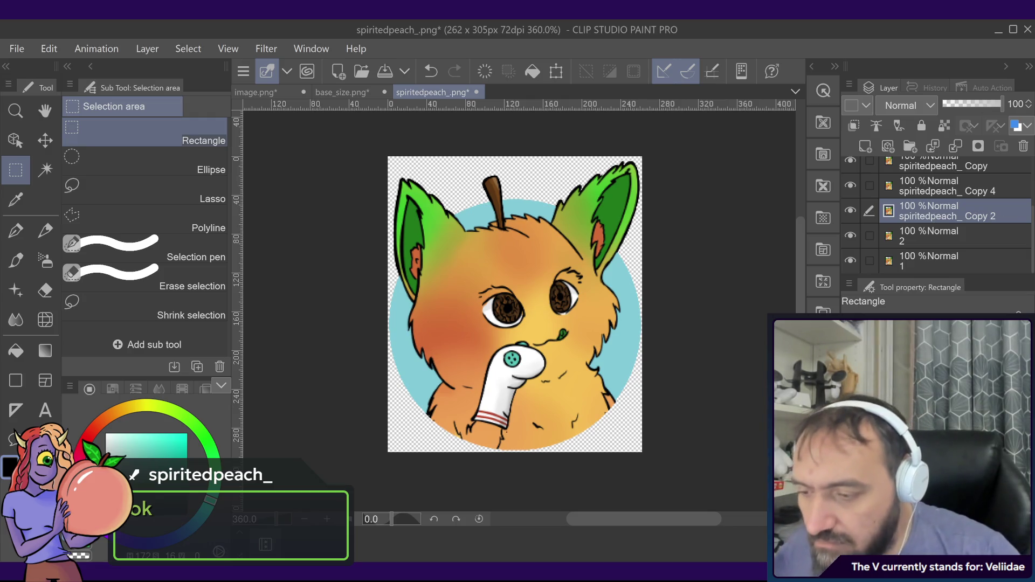
{"action": "double_click", "coordinate": [928, 215]}
{"action": "type", "text": "3"}
{"action": "left_click", "coordinate": [938, 186]}
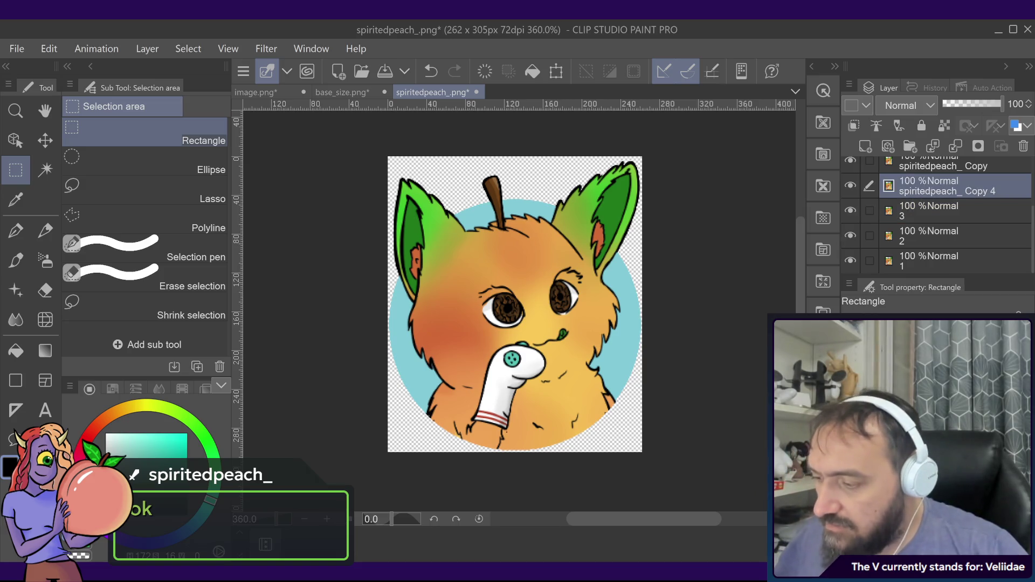
{"action": "double_click", "coordinate": [928, 186]}
{"action": "type", "text": "4"}
{"action": "left_click", "coordinate": [938, 166]}
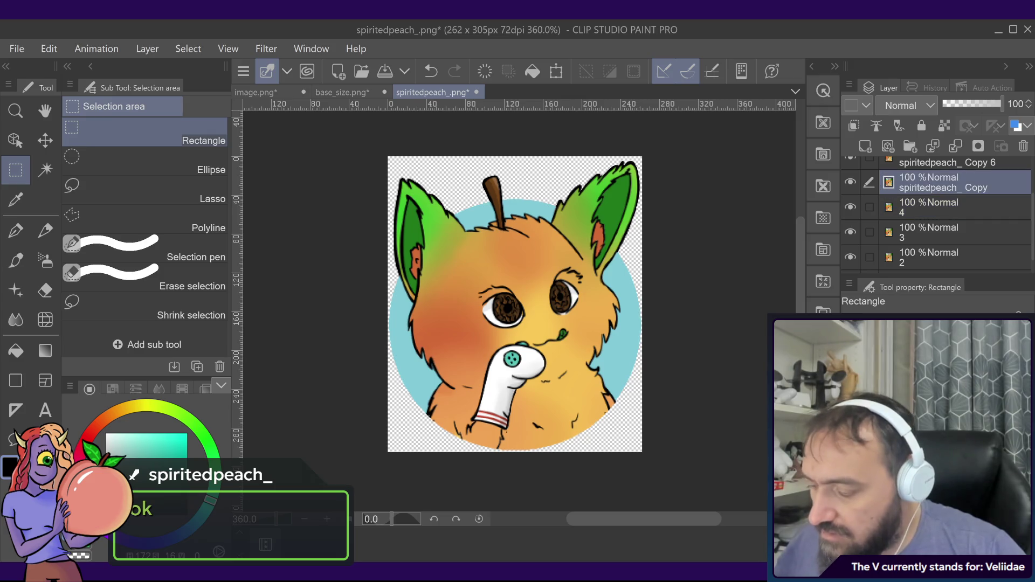
{"action": "type", "text": "5"}
{"action": "key", "text": "Return"}
- Rename the Copy 6, Copy 5 and Copy 7 layers to 6, 7 and 8
{"action": "left_click", "coordinate": [930, 190]}
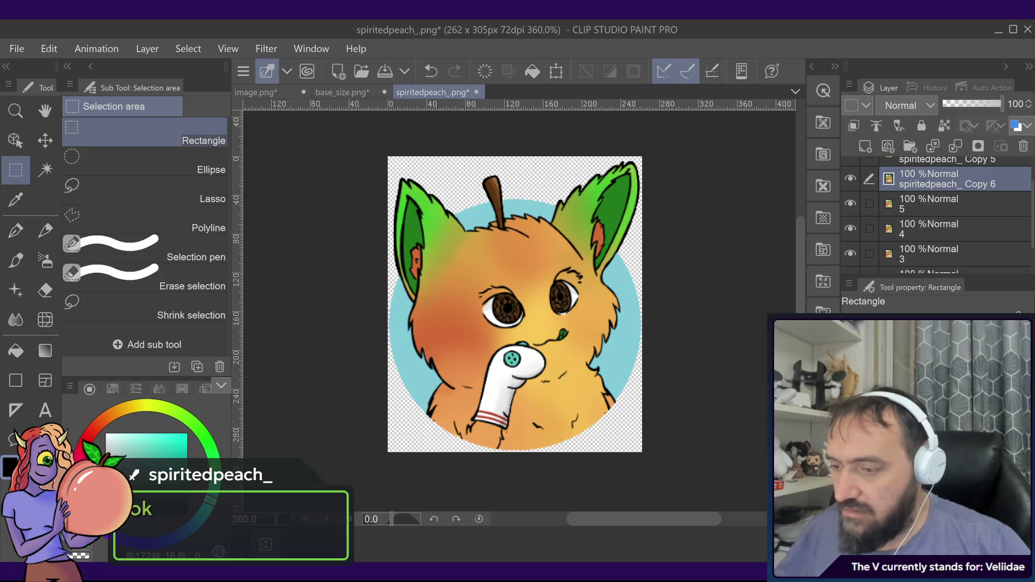
{"action": "double_click", "coordinate": [941, 184]}
{"action": "type", "text": "6"}
{"action": "key", "text": "Return"}
{"action": "left_click", "coordinate": [943, 199]}
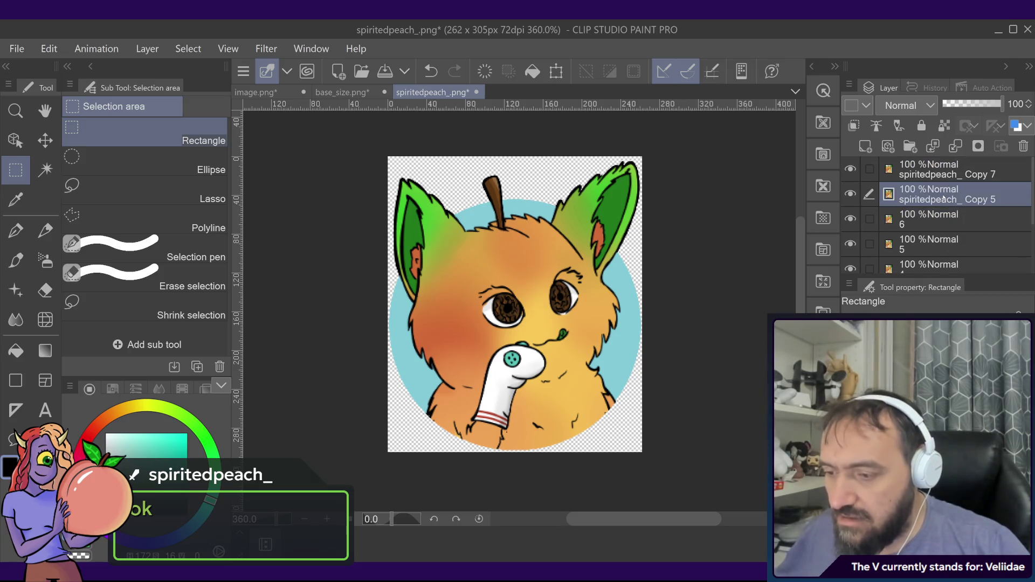
{"action": "double_click", "coordinate": [941, 194]}
{"action": "type", "text": "7"}
{"action": "key", "text": "Return"}
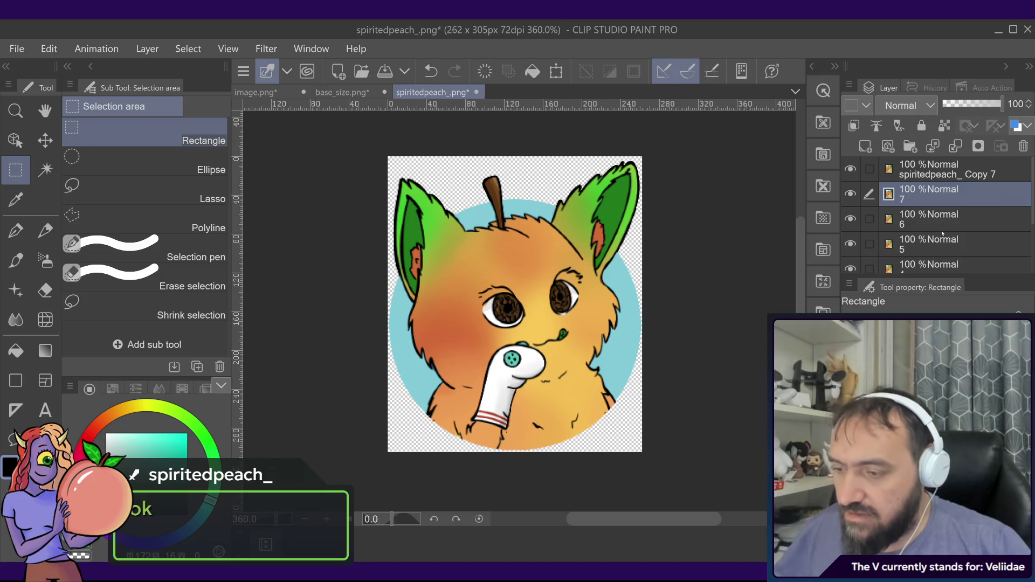
{"action": "left_click", "coordinate": [941, 172]}
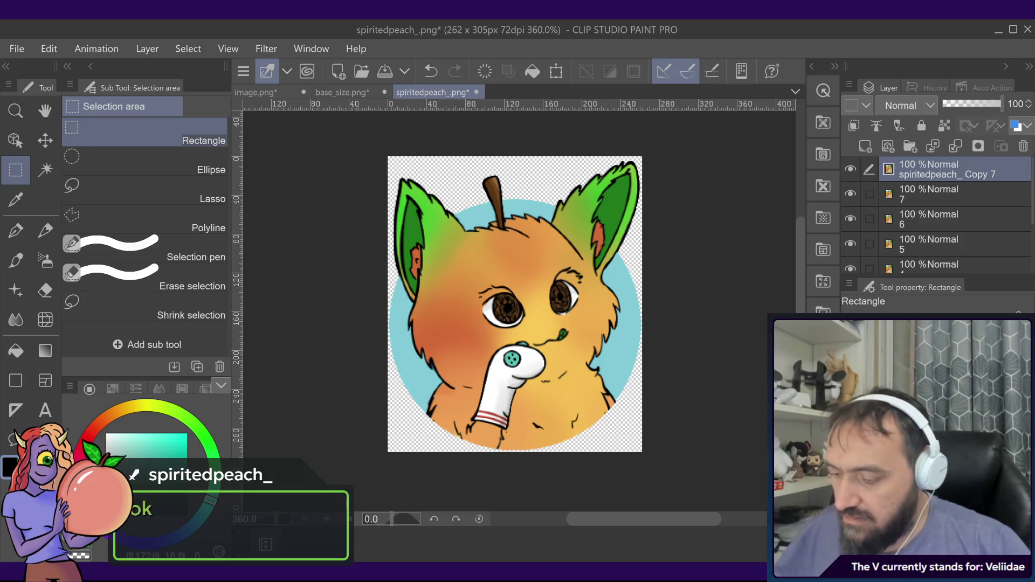
{"action": "type", "text": "8"}
{"action": "key", "text": "Return"}
{"action": "left_click", "coordinate": [950, 214]}
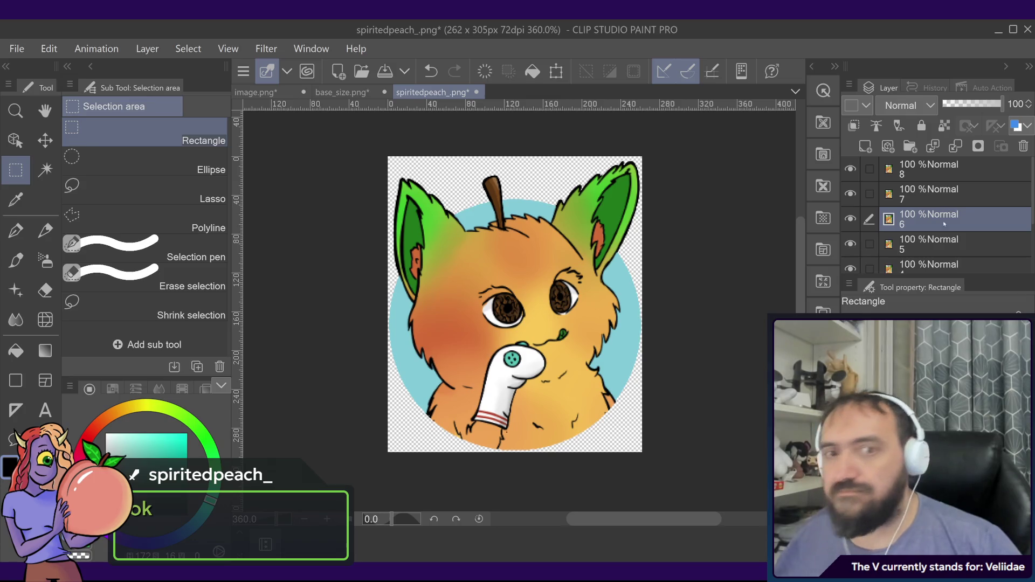
{"action": "left_click", "coordinate": [946, 244]}
{"action": "scroll", "coordinate": [949, 248], "scroll_direction": "down", "scroll_amount": 3}
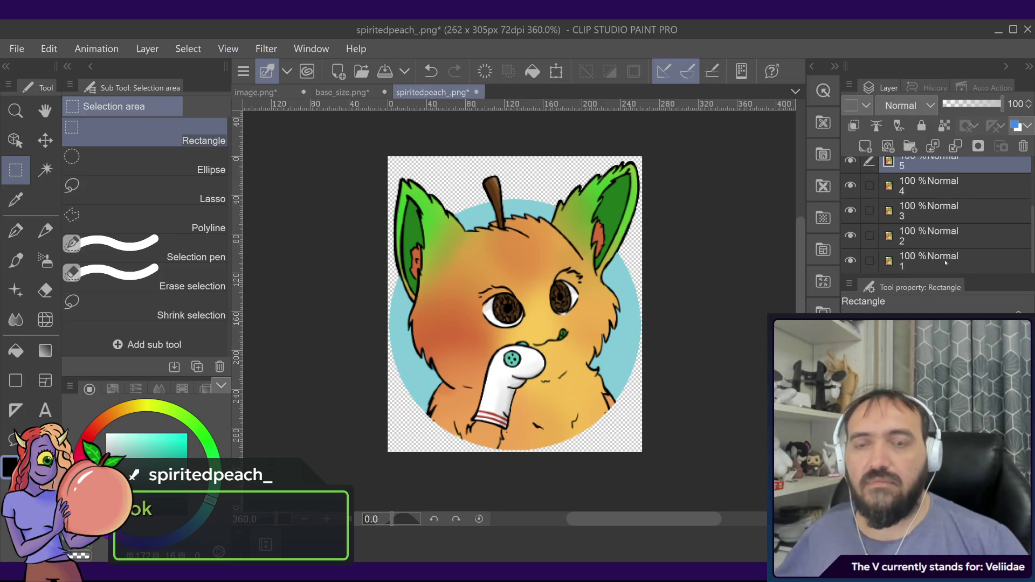
- In image.png, zoom in and rectangle-select the sock puppet's button
{"action": "left_click", "coordinate": [348, 96]}
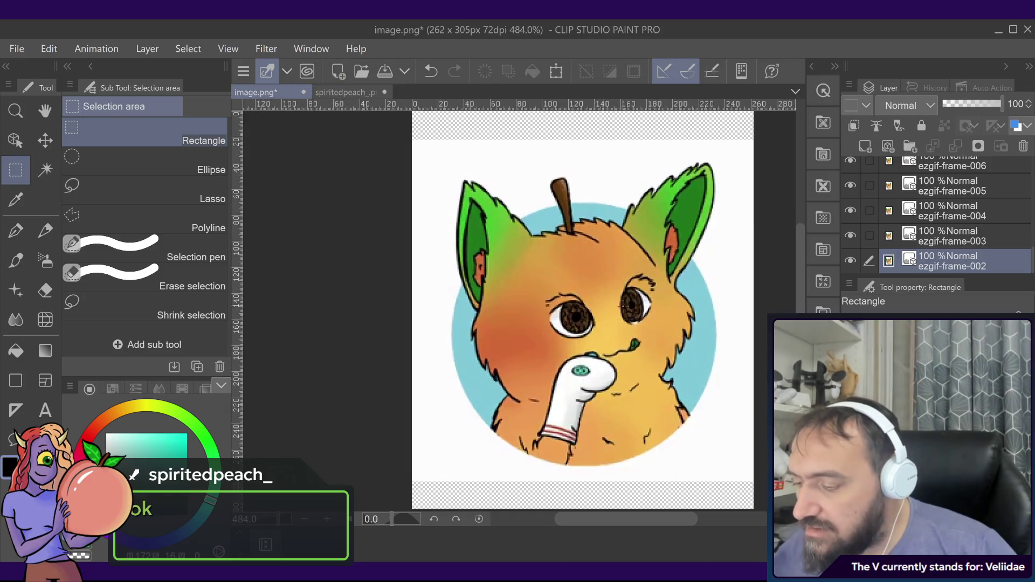
{"action": "scroll", "coordinate": [564, 291], "scroll_direction": "up", "scroll_amount": 5}
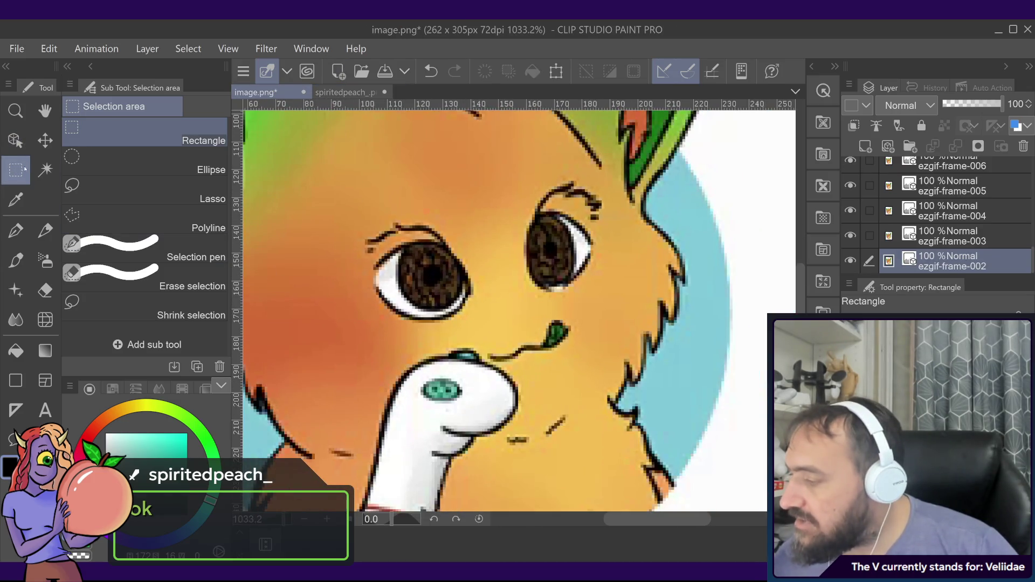
{"action": "mouse_move", "coordinate": [465, 368]}
{"action": "left_mouse_down"}
{"action": "mouse_move", "coordinate": [419, 387]}
{"action": "mouse_move", "coordinate": [408, 407]}
{"action": "mouse_move", "coordinate": [415, 405]}
{"action": "left_mouse_up"}
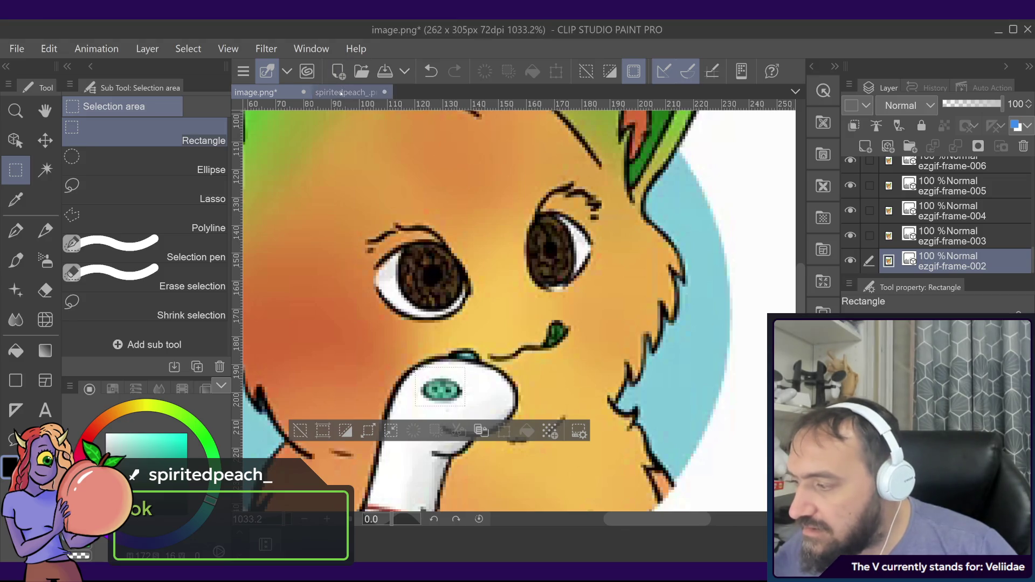
- Back in spiritedpeach_.png, hide layers 3 through 8
{"action": "left_click", "coordinate": [345, 93]}
{"action": "scroll", "coordinate": [873, 174], "scroll_direction": "up", "scroll_amount": 1}
{"action": "mouse_move", "coordinate": [851, 168]}
{"action": "left_mouse_down"}
{"action": "mouse_move", "coordinate": [851, 269]}
{"action": "mouse_move", "coordinate": [853, 218]}
{"action": "left_mouse_up"}
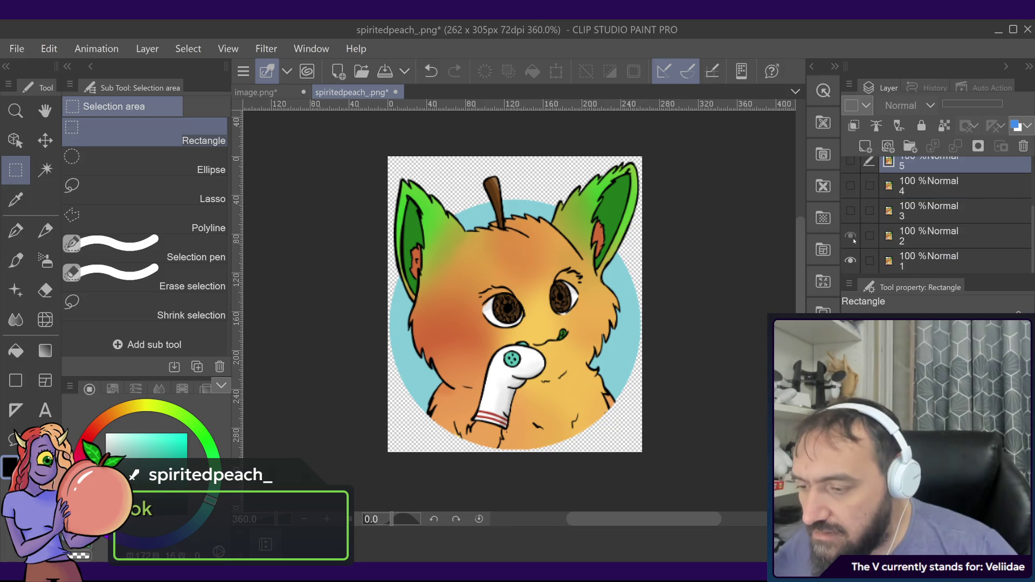
{"action": "left_click", "coordinate": [927, 235]}
{"action": "key", "text": "ctrl+v"}
{"action": "scroll", "coordinate": [531, 372], "scroll_direction": "up", "scroll_amount": 1}
{"action": "scroll", "coordinate": [531, 372], "scroll_direction": "up", "scroll_amount": 5}
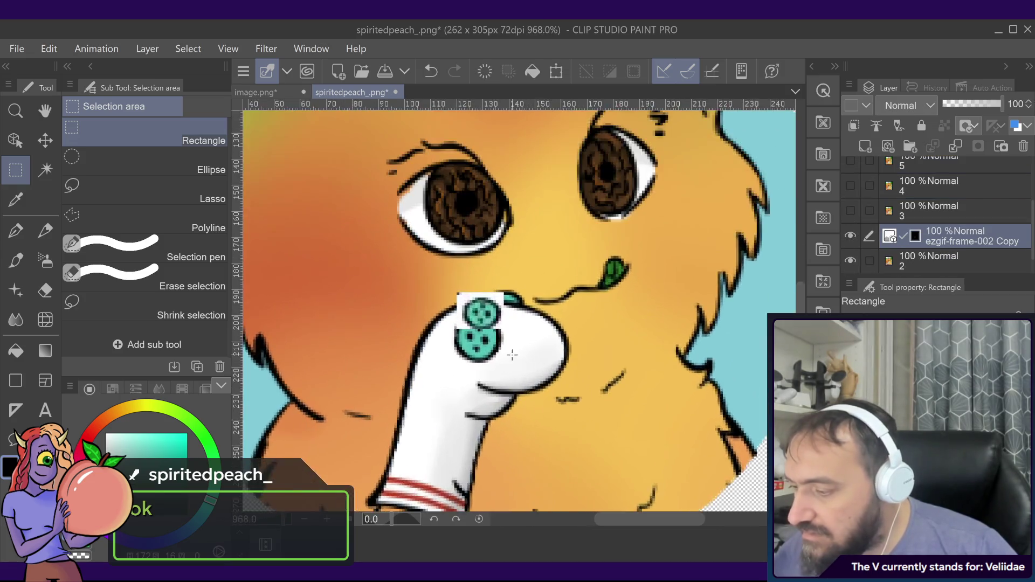
{"action": "key", "text": "k"}
{"action": "left_click_drag", "start_coordinate": [452, 285], "coordinate": [428, 348]}
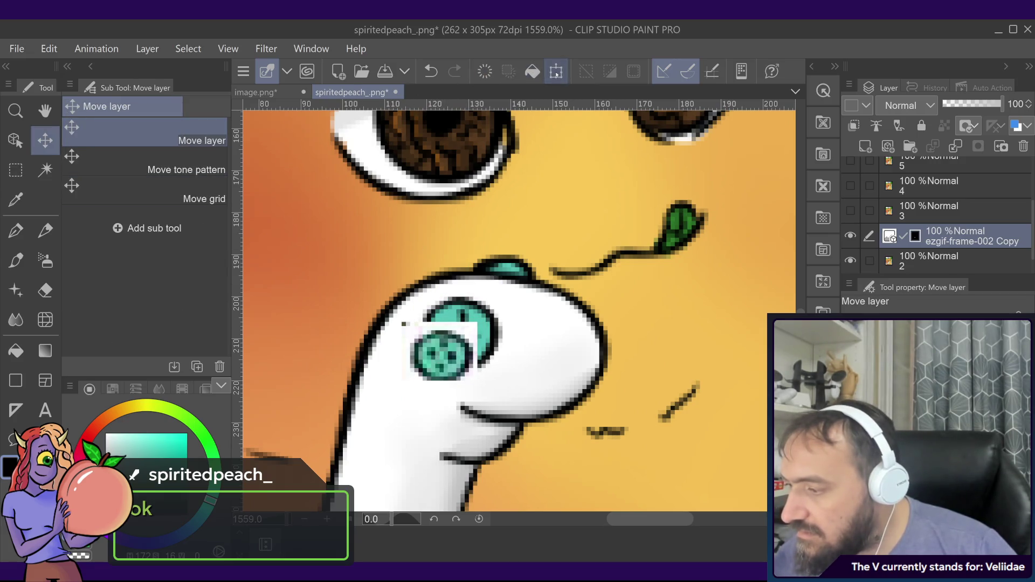
{"action": "left_click", "coordinate": [556, 71]}
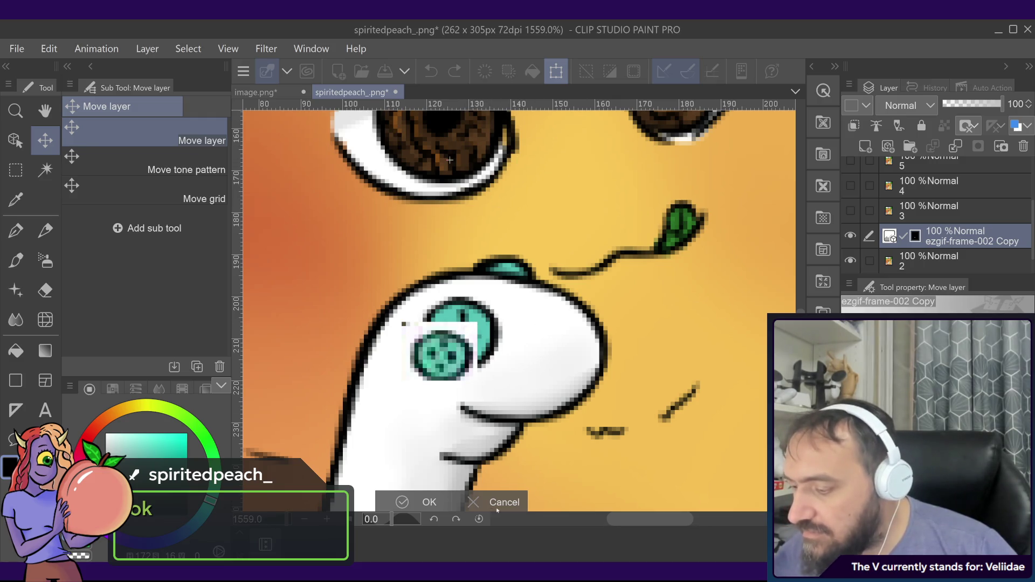
{"action": "left_click", "coordinate": [473, 502]}
{"action": "key", "text": "ctrl+z"}
{"action": "key", "text": "ctrl+z"}
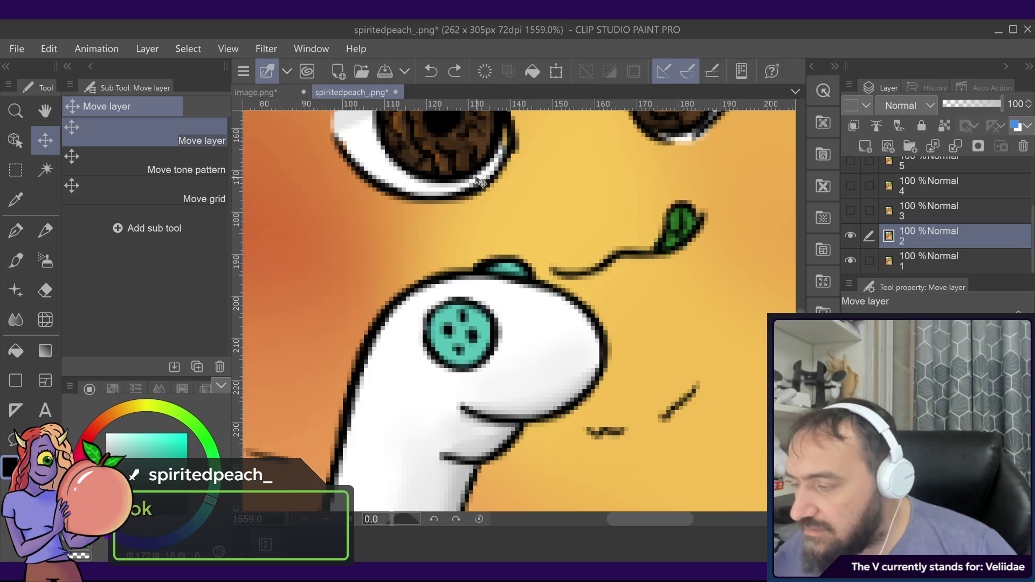
{"action": "scroll", "coordinate": [631, 247], "scroll_direction": "down", "scroll_amount": 5}
{"action": "scroll", "coordinate": [632, 247], "scroll_direction": "down", "scroll_amount": 3}
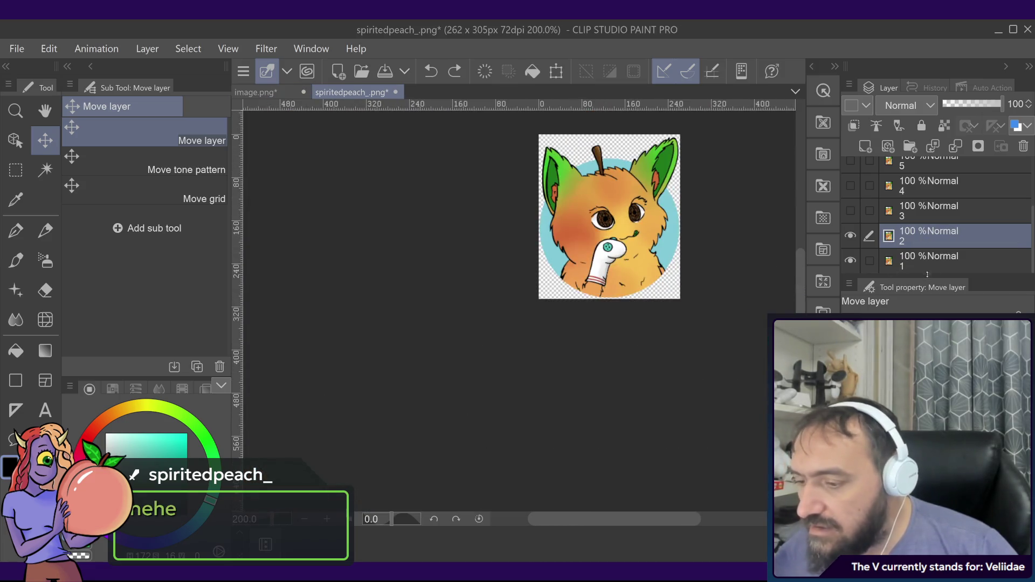
{"action": "key", "text": "ctrl+a"}
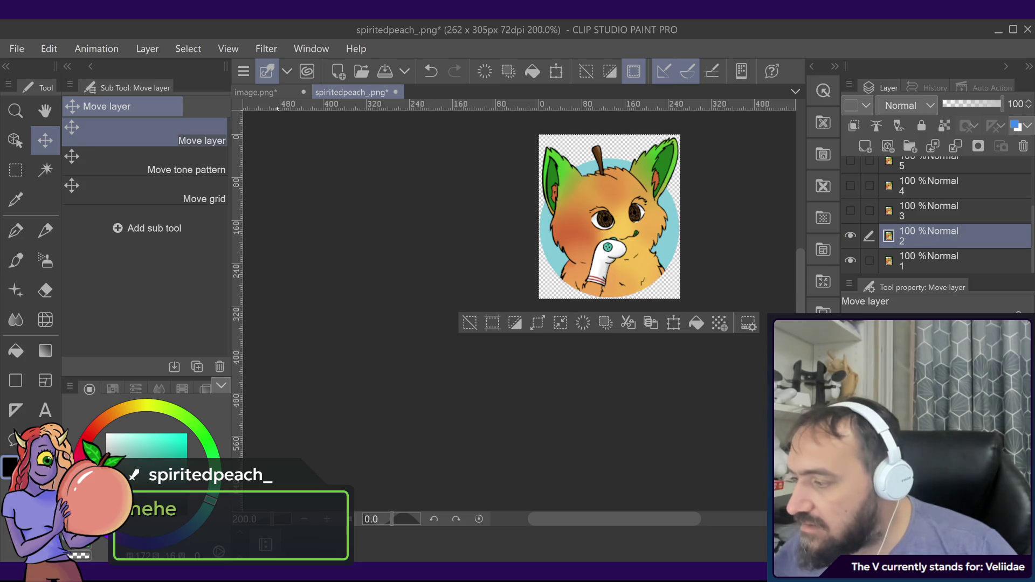
{"action": "left_click", "coordinate": [256, 93]}
{"action": "scroll", "coordinate": [558, 251], "scroll_direction": "down", "scroll_amount": 6}
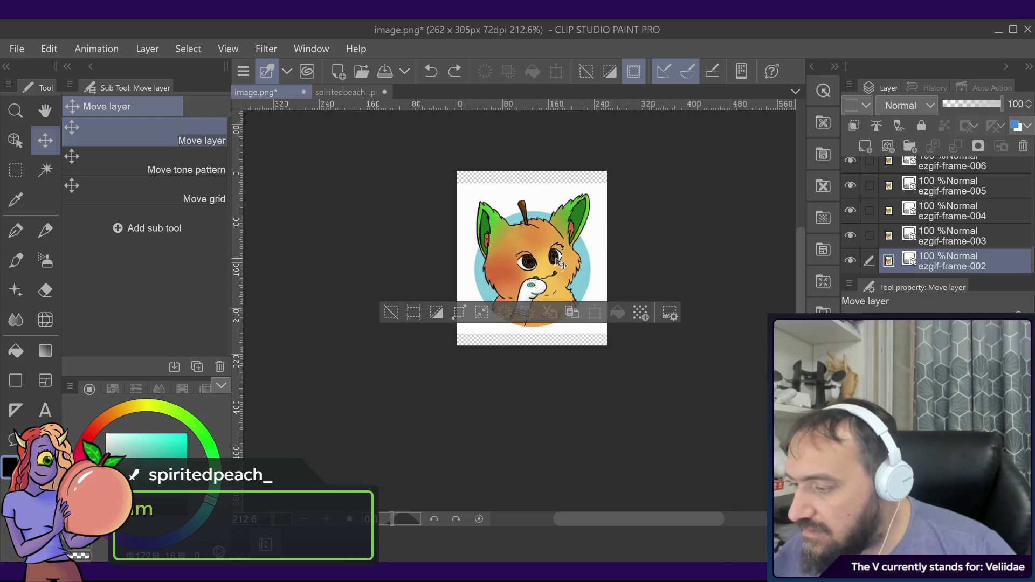
{"action": "scroll", "coordinate": [542, 264], "scroll_direction": "up", "scroll_amount": 5}
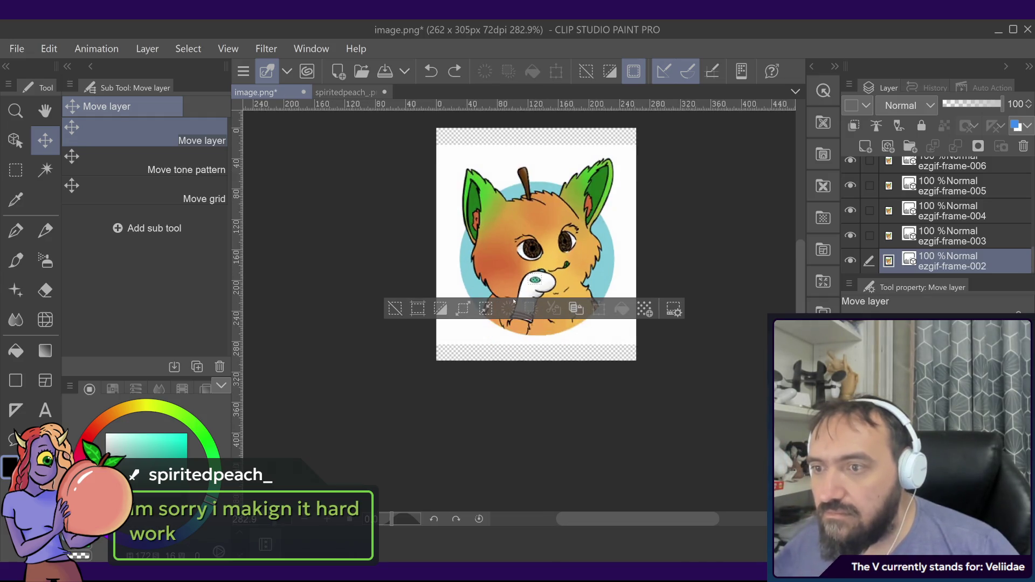
{"action": "scroll", "coordinate": [542, 264], "scroll_direction": "up", "scroll_amount": 1}
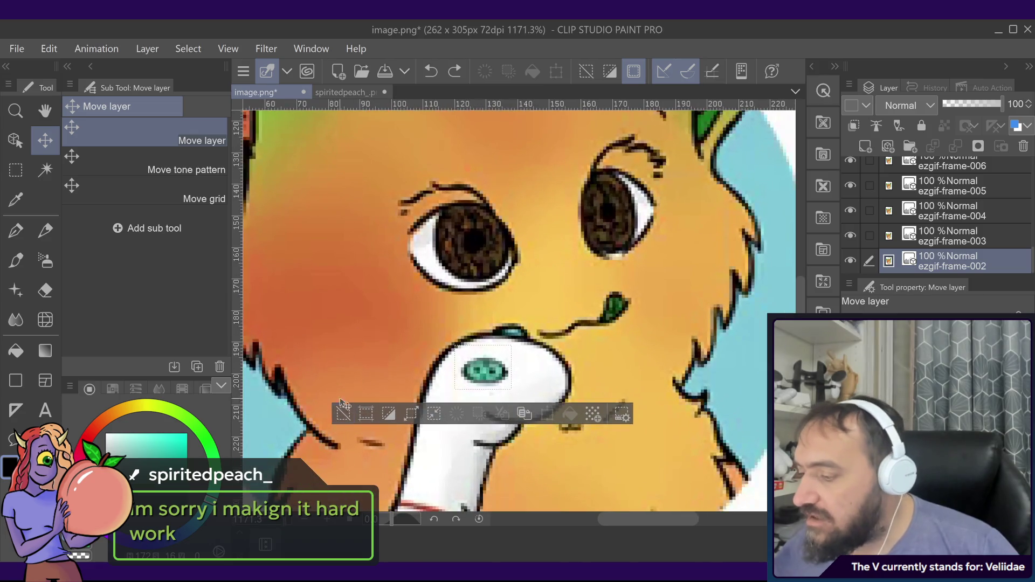
{"action": "key", "text": "m"}
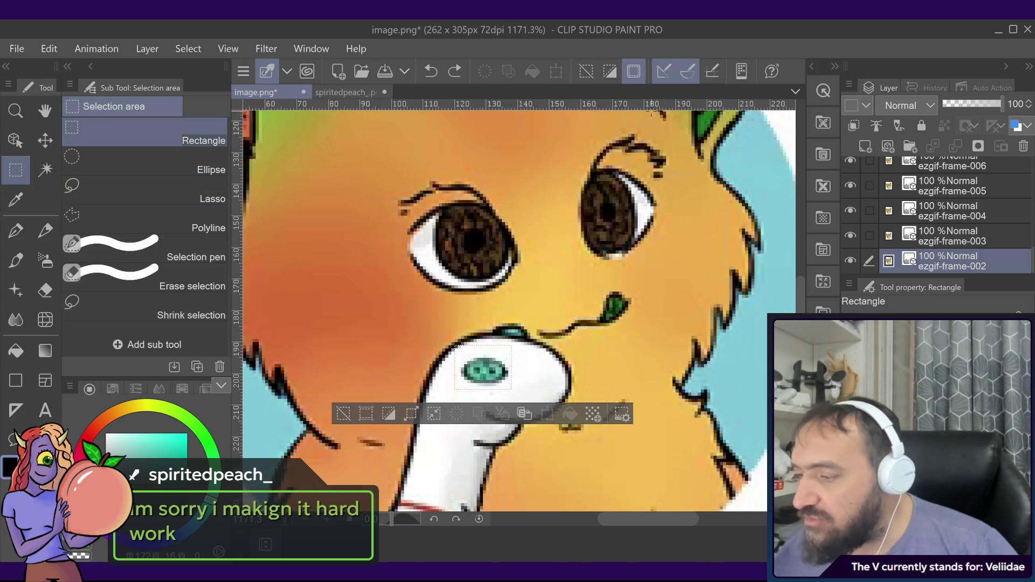
{"action": "left_click", "coordinate": [350, 92]}
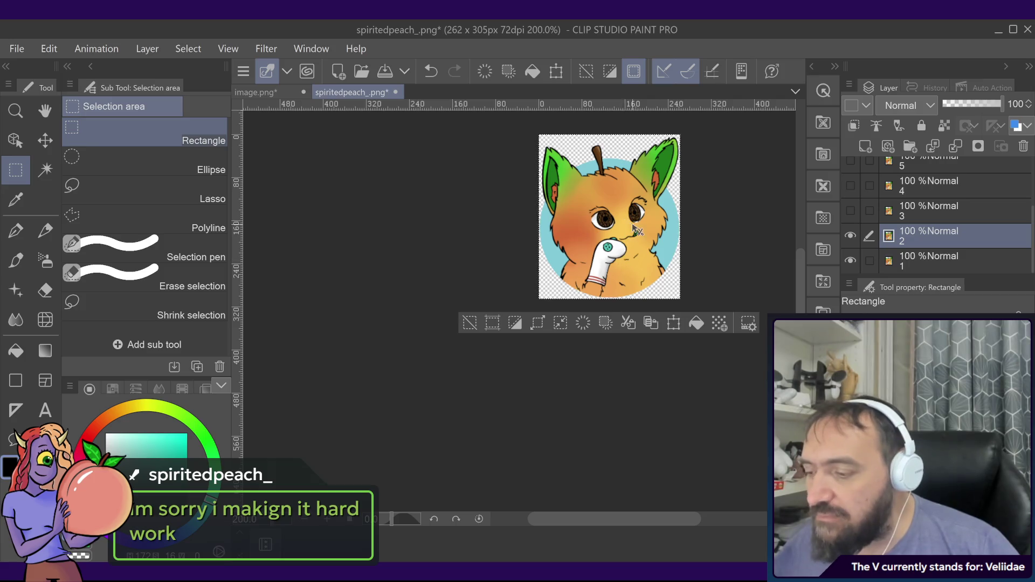
{"action": "scroll", "coordinate": [638, 243], "scroll_direction": "up", "scroll_amount": 5}
{"action": "scroll", "coordinate": [638, 243], "scroll_direction": "up", "scroll_amount": 2}
{"action": "key", "text": "ctrl+v"}
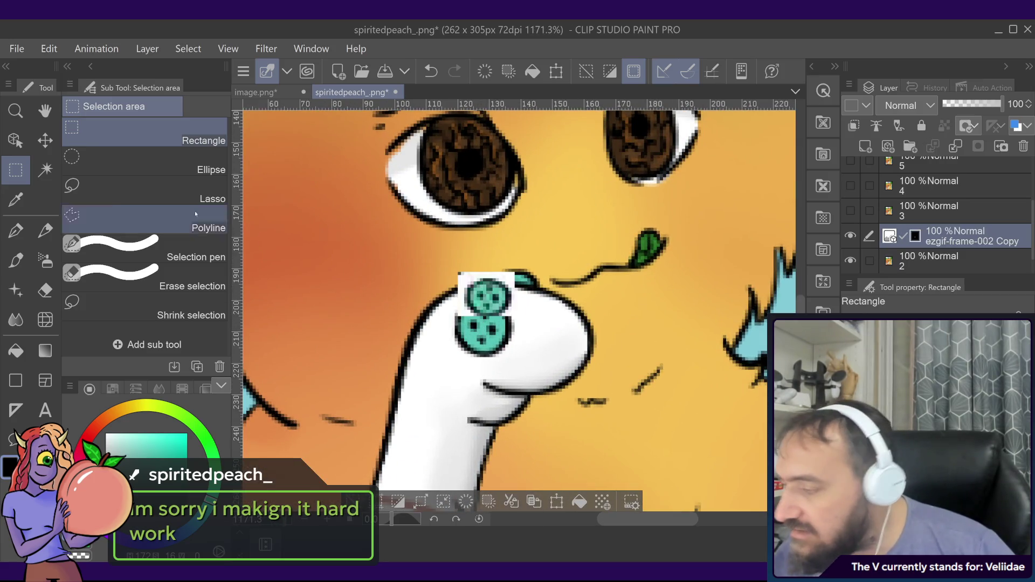
{"action": "left_click", "coordinate": [46, 140]}
{"action": "left_click_drag", "start_coordinate": [412, 261], "coordinate": [404, 294]}
{"action": "key", "text": "ctrl+z"}
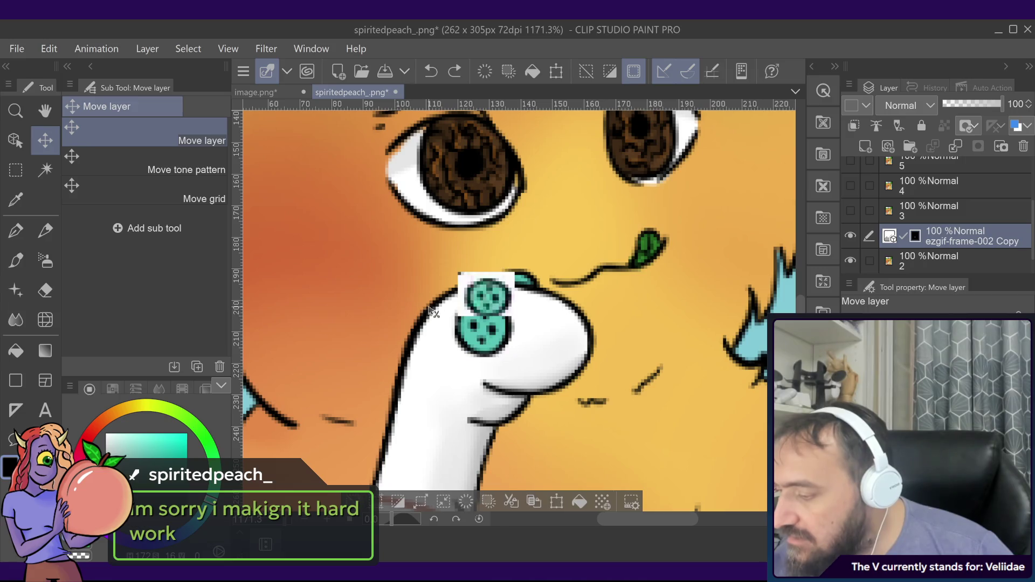
{"action": "key", "text": "ctrl+z"}
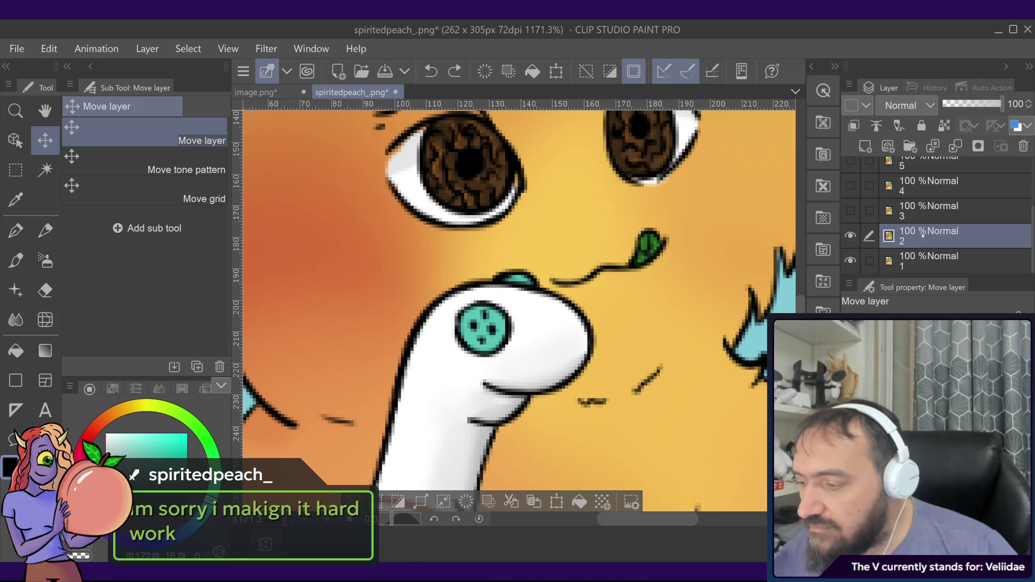
{"action": "left_click", "coordinate": [16, 170]}
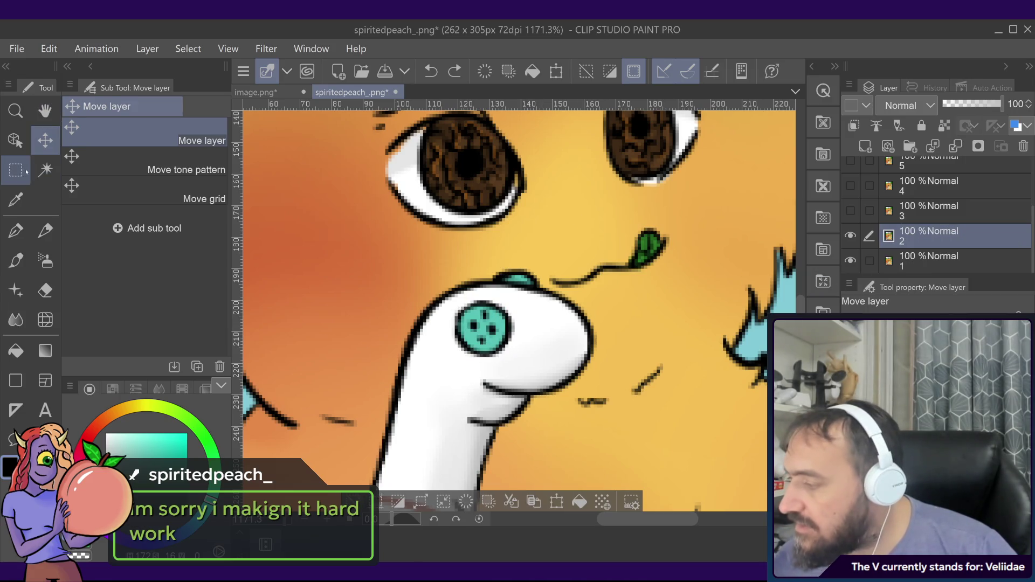
- Select the teal button on layer 2 and try a resize, undoing and redoing it
{"action": "left_click", "coordinate": [515, 295]}
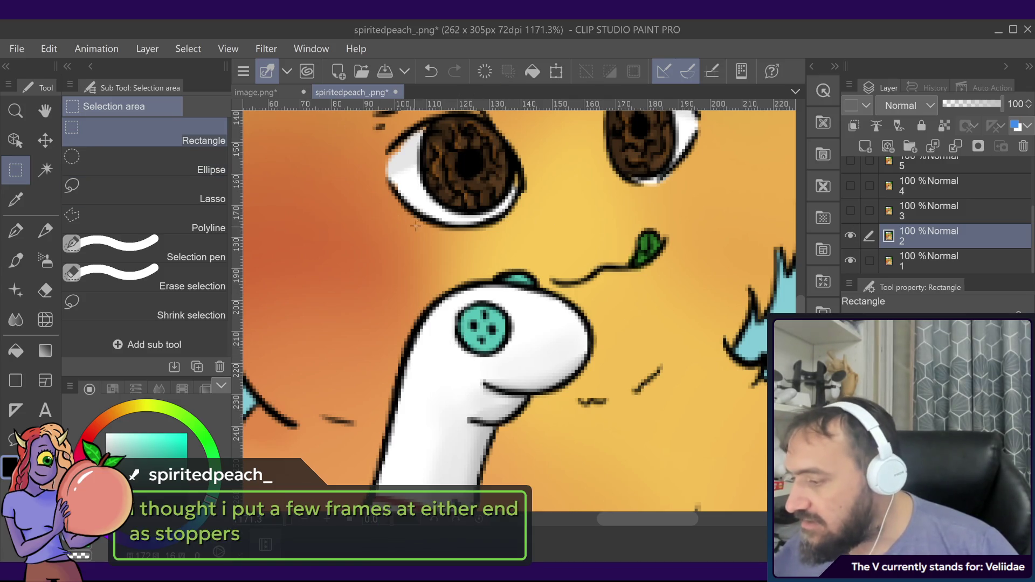
{"action": "left_click_drag", "start_coordinate": [417, 228], "coordinate": [553, 398]}
{"action": "key", "text": "ctrl+z"}
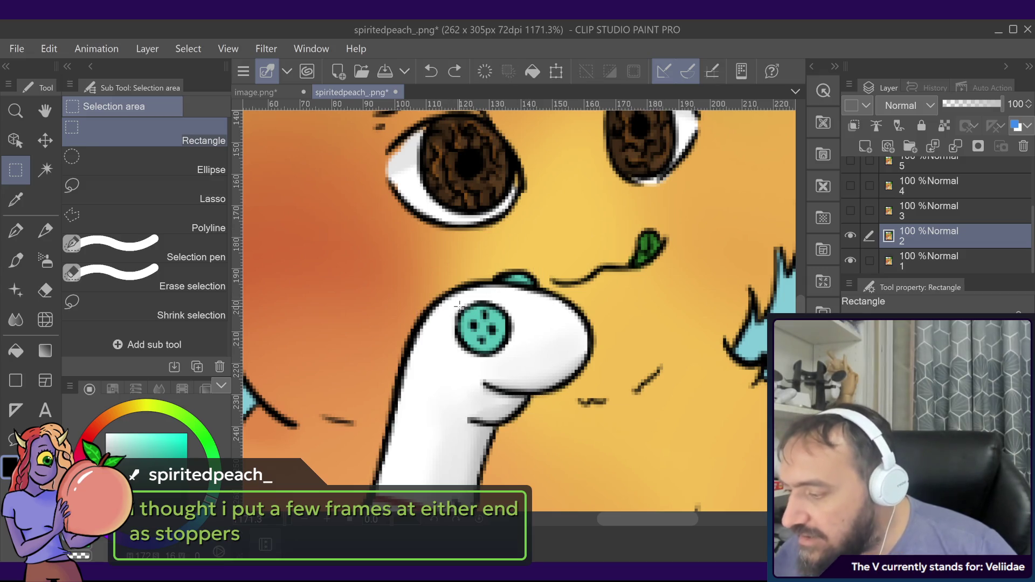
{"action": "mouse_move", "coordinate": [448, 301]}
{"action": "left_mouse_down"}
{"action": "mouse_move", "coordinate": [458, 329]}
{"action": "mouse_move", "coordinate": [524, 363]}
{"action": "left_mouse_up"}
{"action": "left_click", "coordinate": [551, 389]}
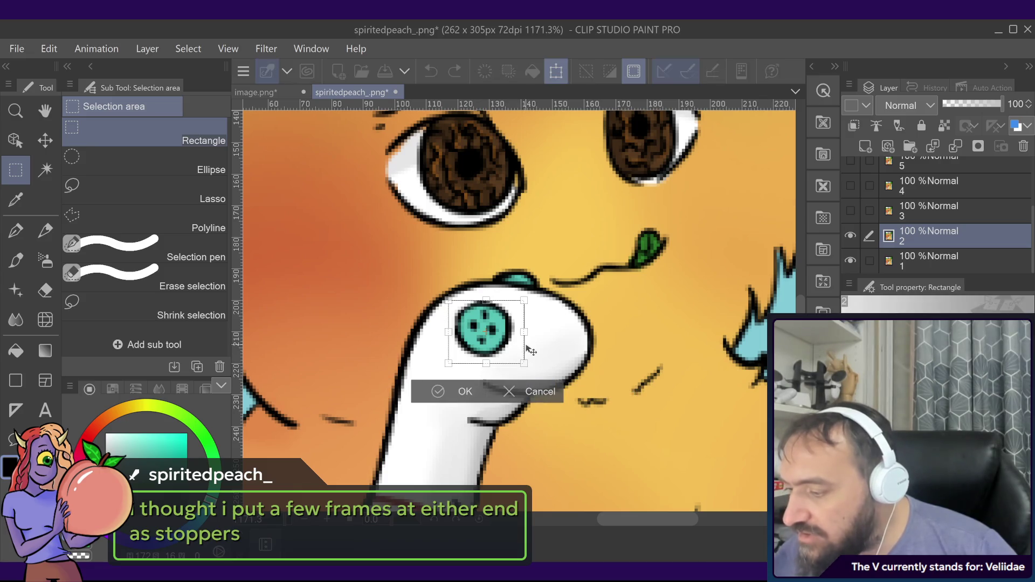
{"action": "key", "text": "ctrl+z"}
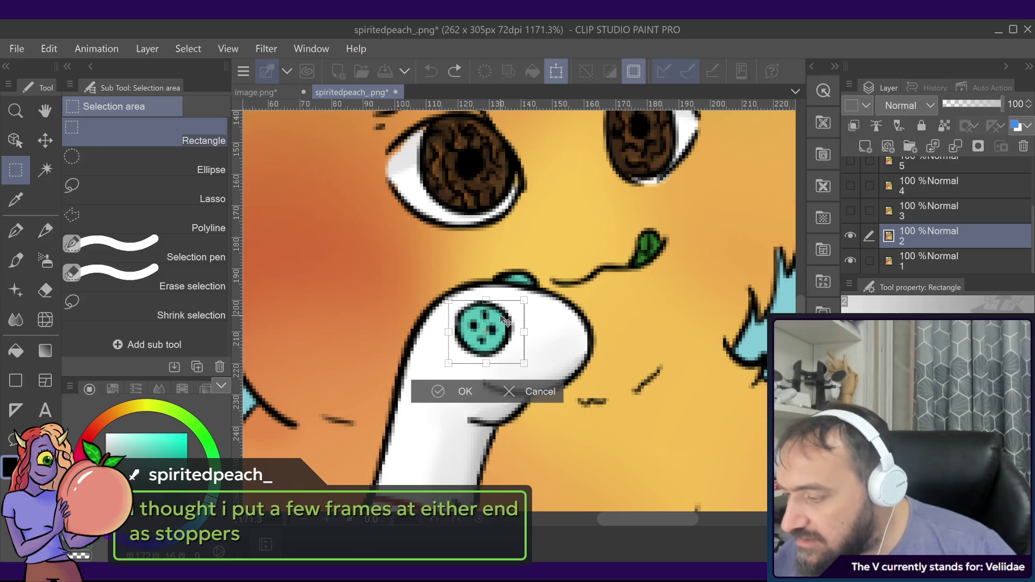
{"action": "mouse_move", "coordinate": [507, 322]}
{"action": "left_mouse_down"}
{"action": "mouse_move", "coordinate": [489, 312]}
{"action": "mouse_move", "coordinate": [493, 324]}
{"action": "left_mouse_up"}
{"action": "key", "text": "ctrl+z"}
{"action": "key", "text": "ctrl+z"}
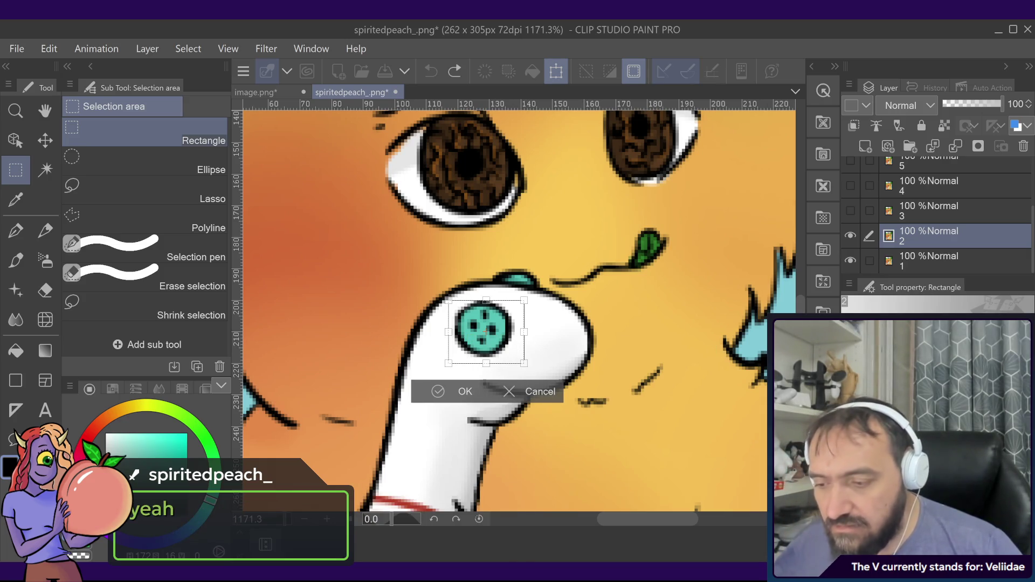
{"action": "key", "text": "ctrl+y"}
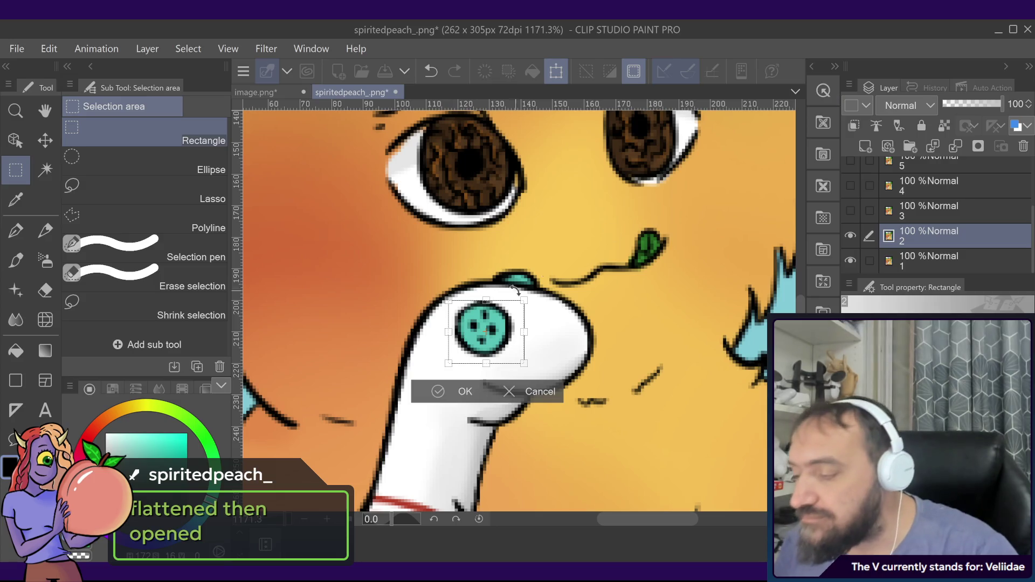
- Squash the teal button down from the top and check it against layers 1 and 3
{"action": "left_click_drag", "start_coordinate": [525, 305], "coordinate": [534, 308]}
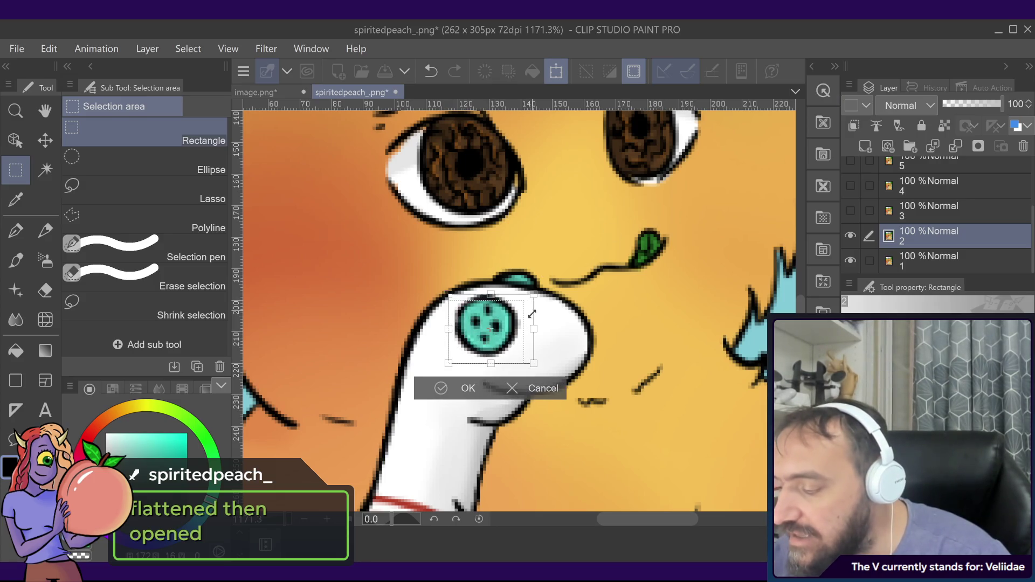
{"action": "key", "text": "ctrl+z"}
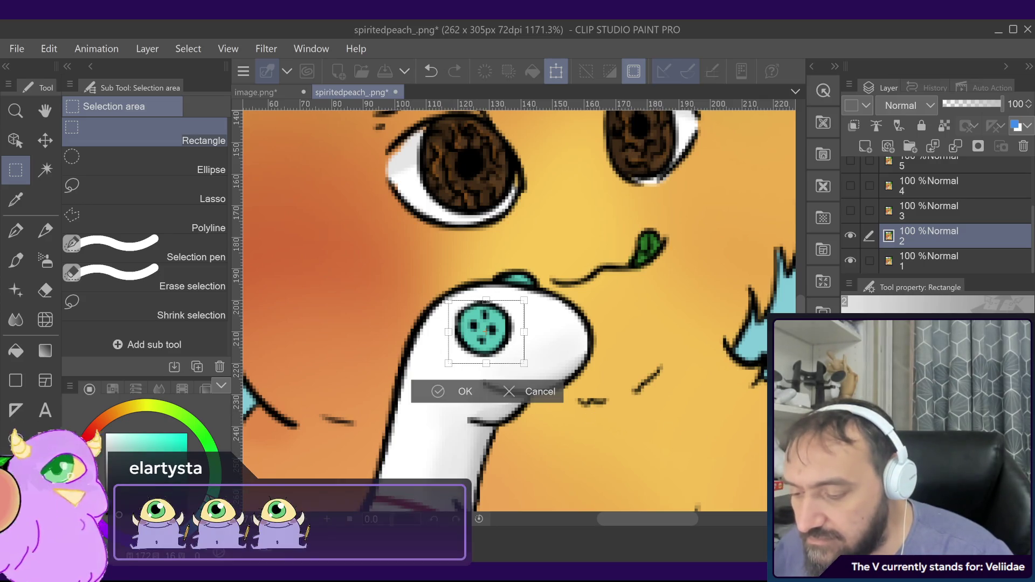
{"action": "mouse_move", "coordinate": [485, 301]}
{"action": "left_mouse_down"}
{"action": "mouse_move", "coordinate": [501, 333]}
{"action": "mouse_move", "coordinate": [487, 310]}
{"action": "left_mouse_up"}
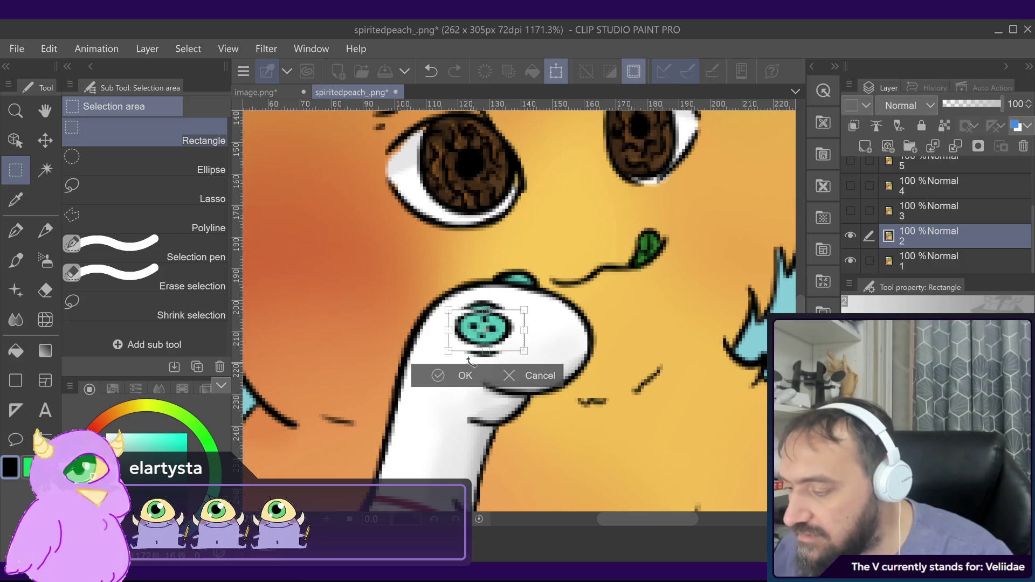
{"action": "left_click", "coordinate": [459, 374]}
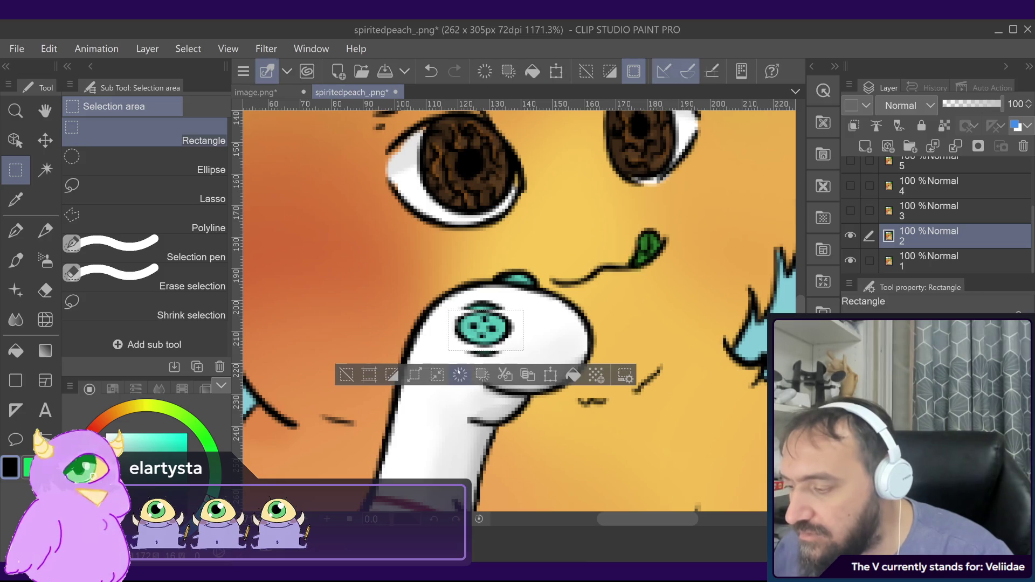
{"action": "left_click", "coordinate": [850, 261]}
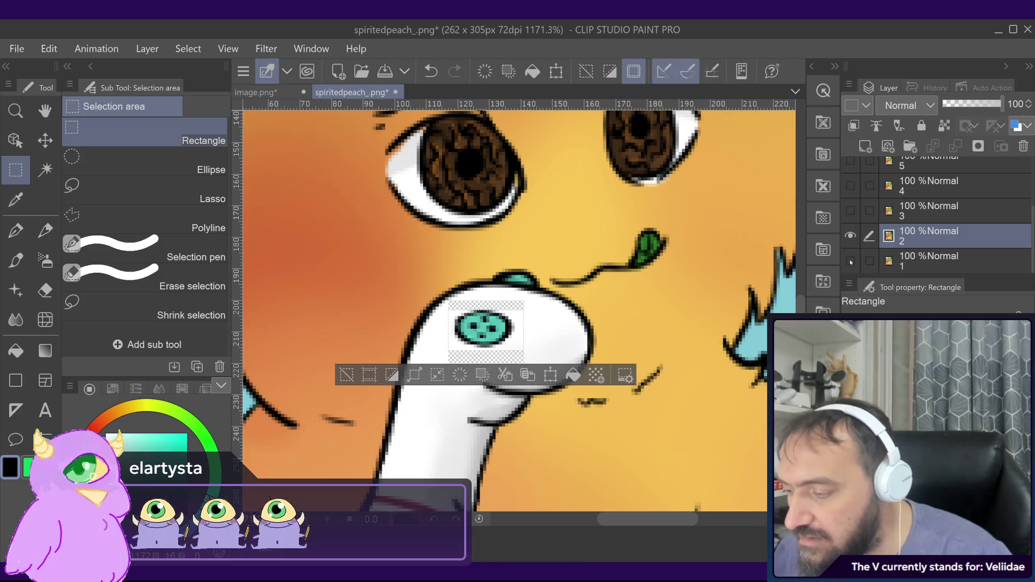
{"action": "left_click", "coordinate": [850, 261]}
{"action": "left_click", "coordinate": [851, 211]}
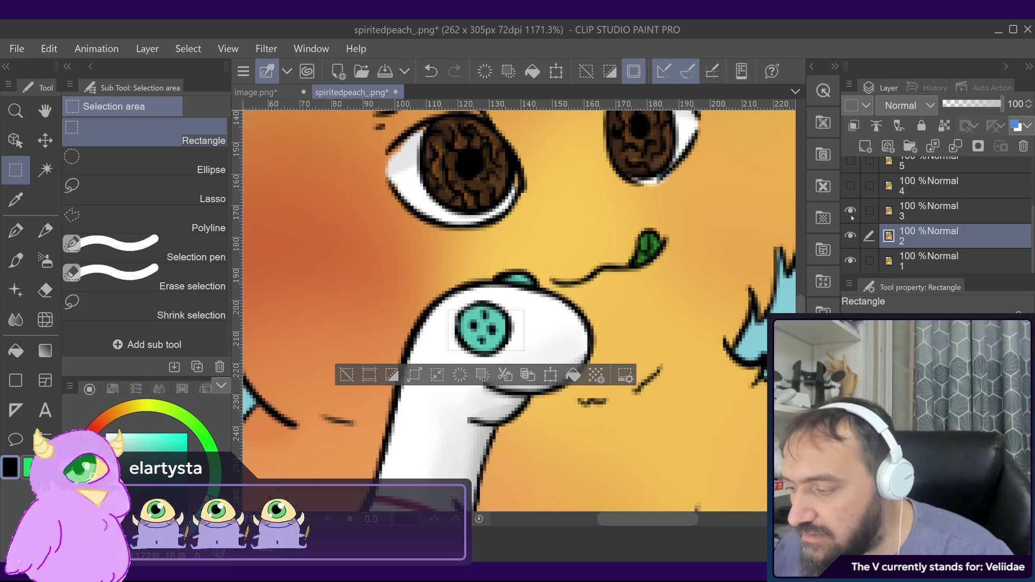
- Reselect the teal button, squash it slightly further and apply the transform
{"action": "key", "text": "ctrl+d"}
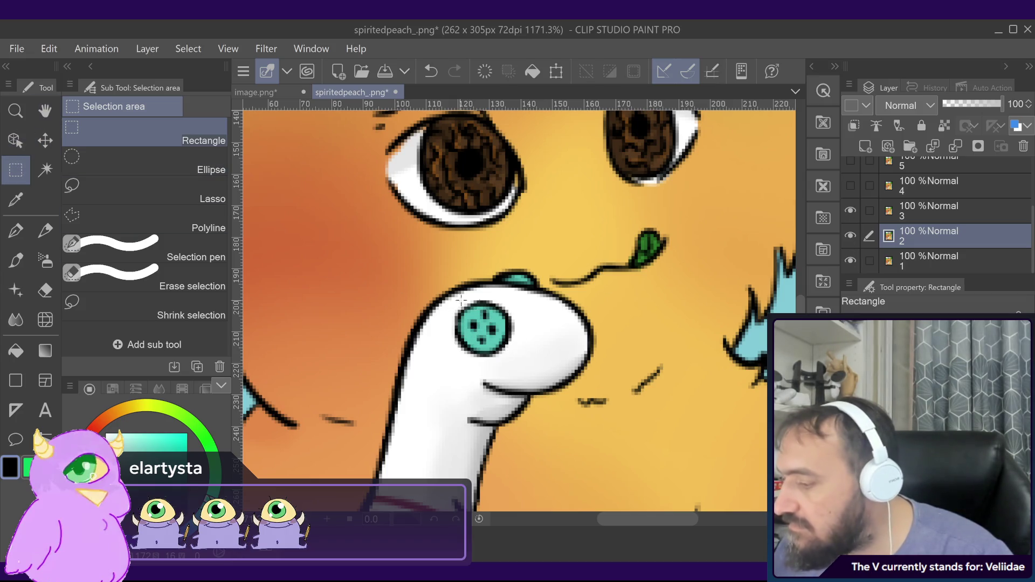
{"action": "mouse_move", "coordinate": [521, 297]}
{"action": "left_mouse_down"}
{"action": "mouse_move", "coordinate": [470, 356]}
{"action": "mouse_move", "coordinate": [449, 363]}
{"action": "left_mouse_up"}
{"action": "left_click", "coordinate": [548, 387]}
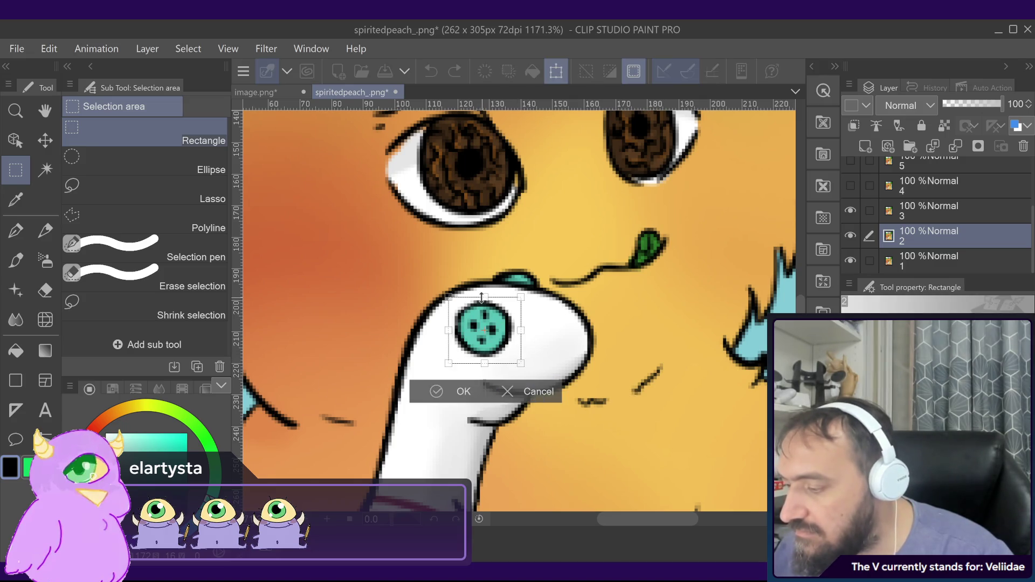
{"action": "left_click_drag", "start_coordinate": [483, 320], "coordinate": [484, 326]}
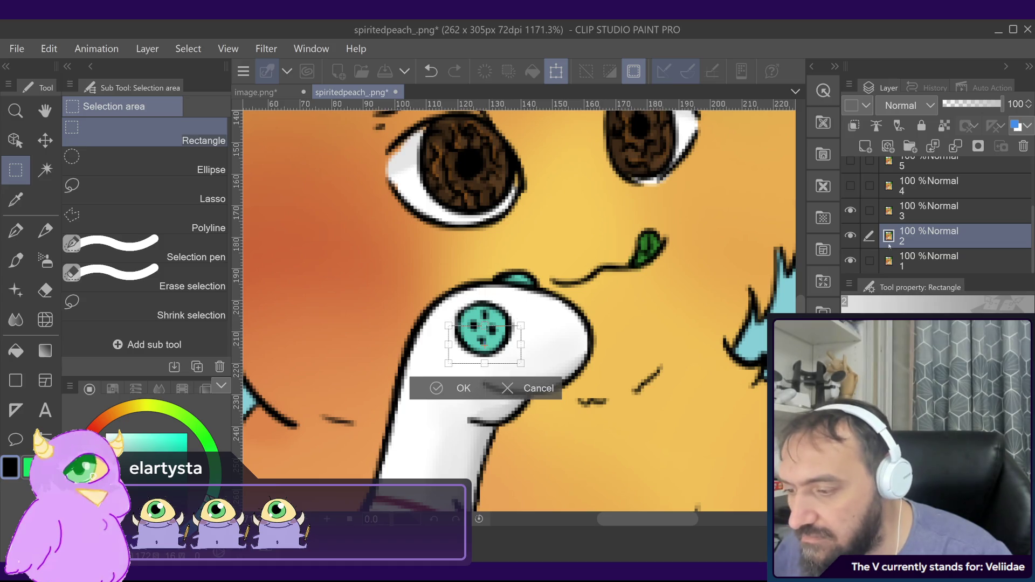
{"action": "key", "text": "ctrl+z"}
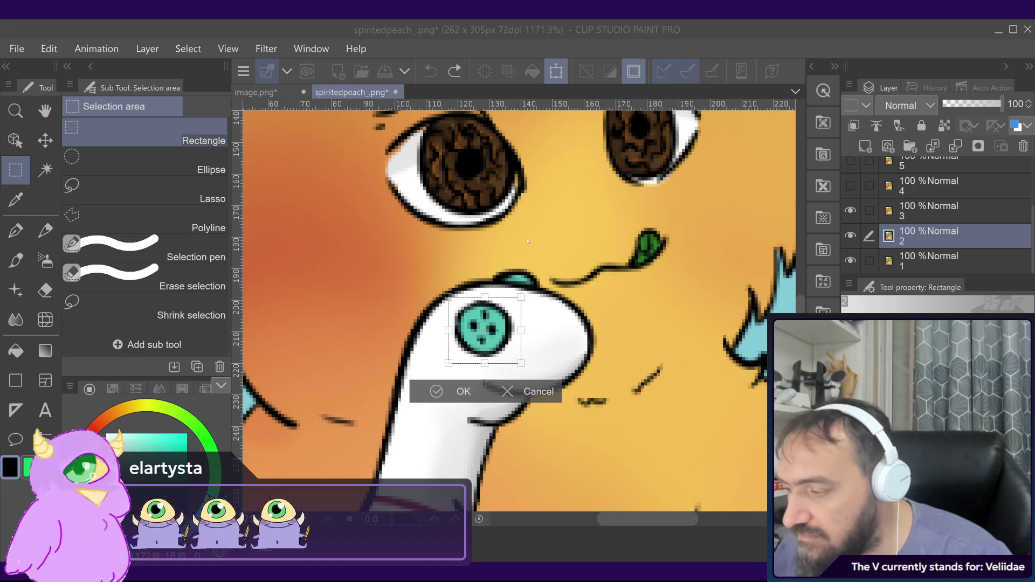
{"action": "key", "text": "Return"}
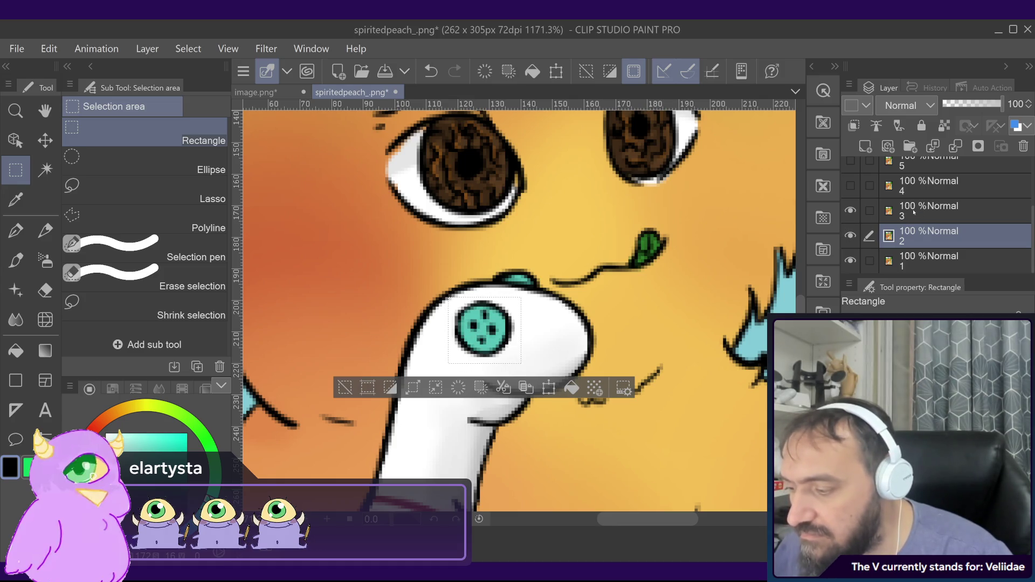
- On layer 3, squash the teal button shorter from top and bottom
{"action": "left_click", "coordinate": [928, 212]}
{"action": "left_click", "coordinate": [548, 387]}
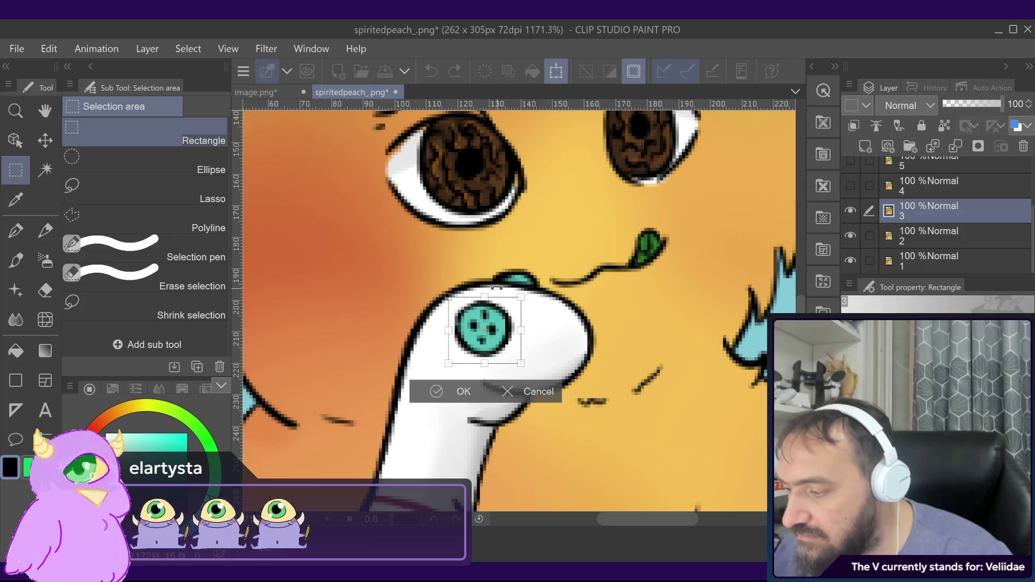
{"action": "left_click_drag", "start_coordinate": [485, 298], "coordinate": [488, 319]}
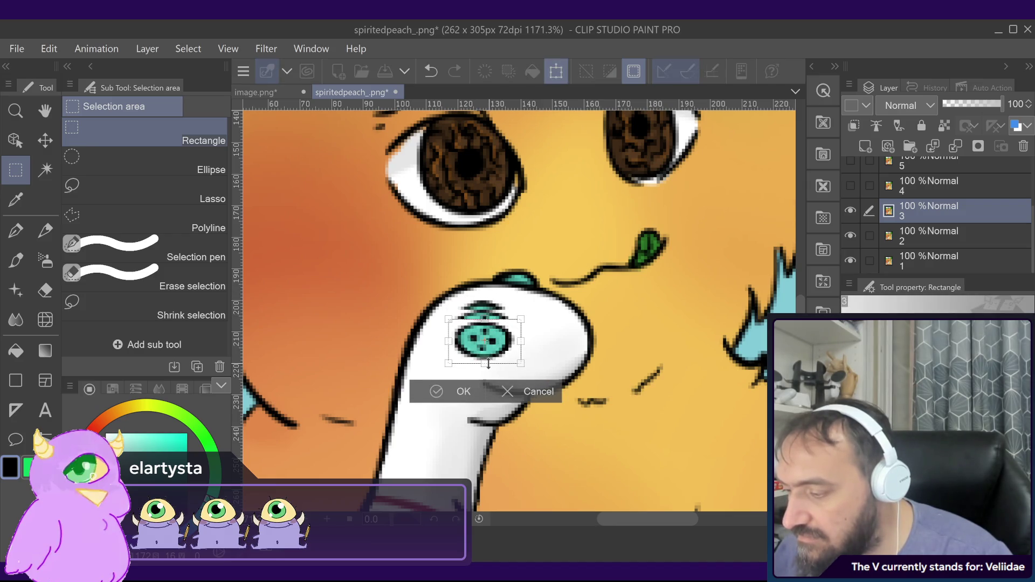
{"action": "left_click_drag", "start_coordinate": [485, 364], "coordinate": [490, 341]}
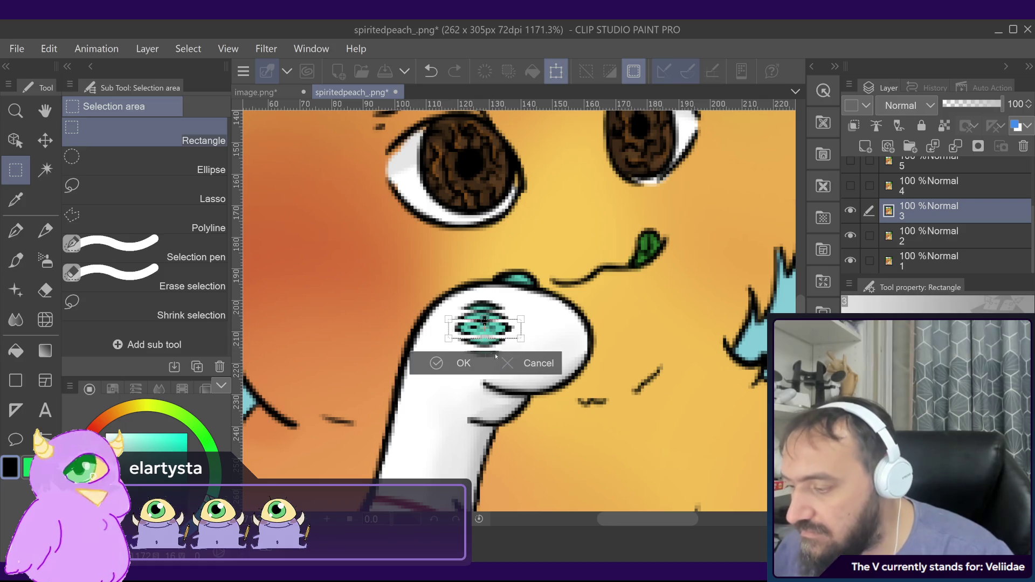
{"action": "left_click", "coordinate": [450, 366]}
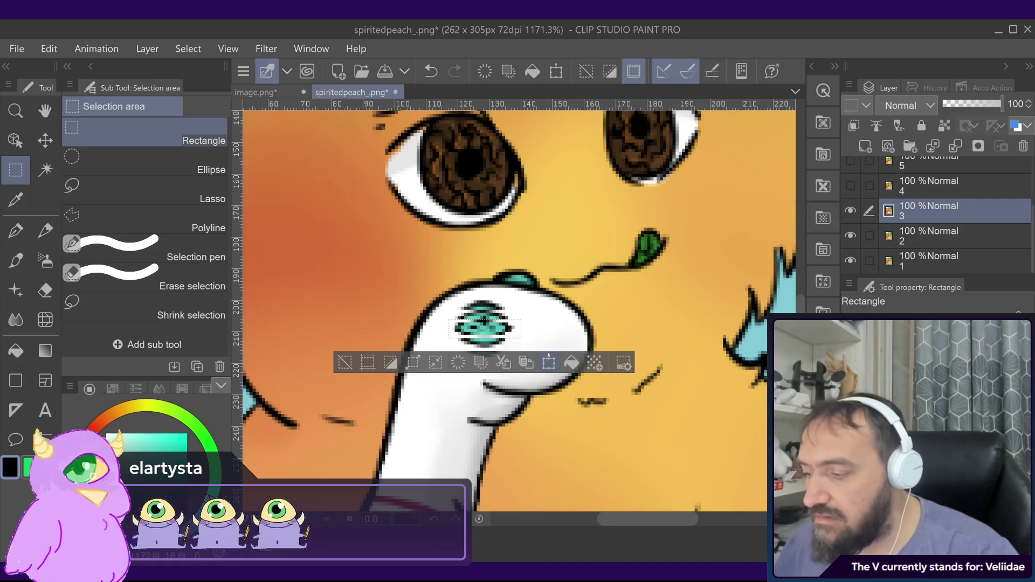
- Show layer 4 and squash its teal button even flatter
{"action": "left_click", "coordinate": [852, 187]}
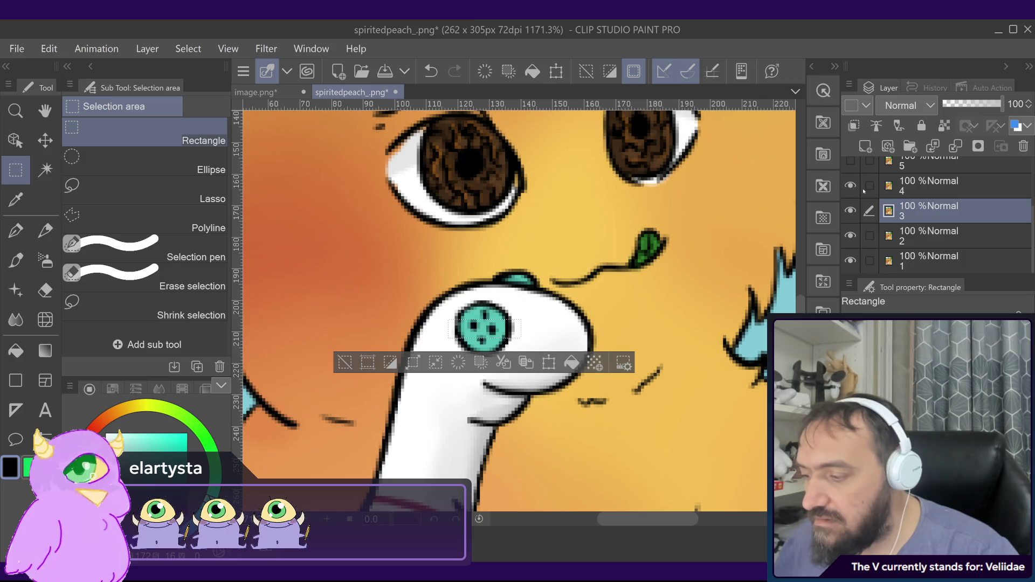
{"action": "left_click", "coordinate": [902, 192]}
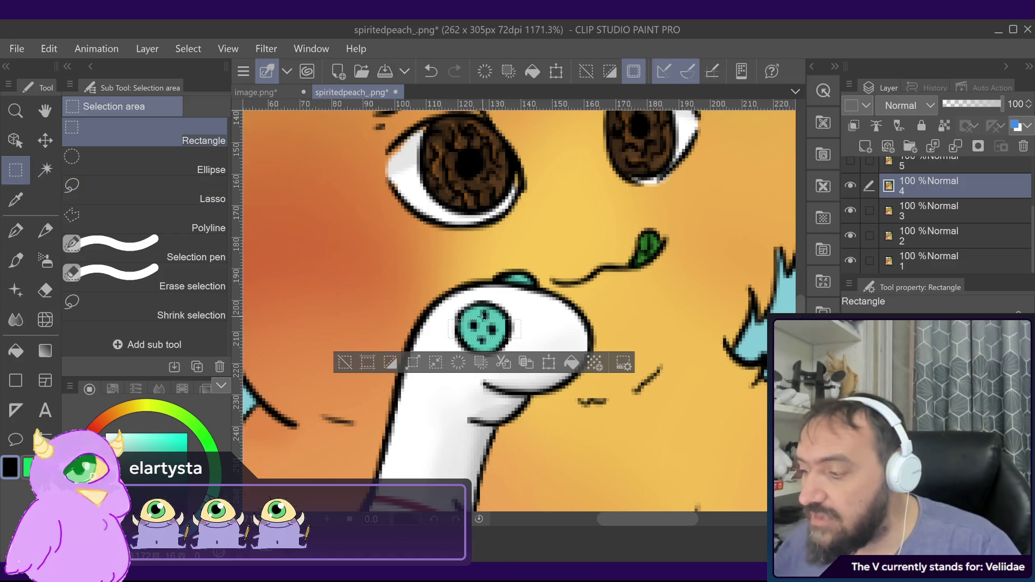
{"action": "left_click", "coordinate": [510, 315]}
{"action": "mouse_move", "coordinate": [517, 294]}
{"action": "left_mouse_down"}
{"action": "mouse_move", "coordinate": [493, 329]}
{"action": "mouse_move", "coordinate": [432, 371]}
{"action": "mouse_move", "coordinate": [450, 363]}
{"action": "left_mouse_up"}
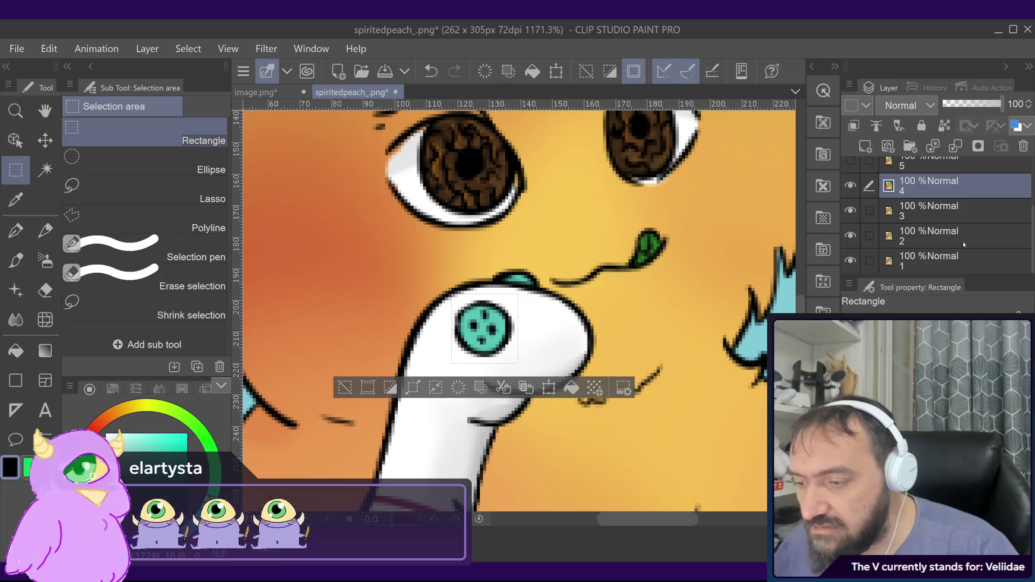
{"action": "scroll", "coordinate": [963, 241], "scroll_direction": "up", "scroll_amount": 2}
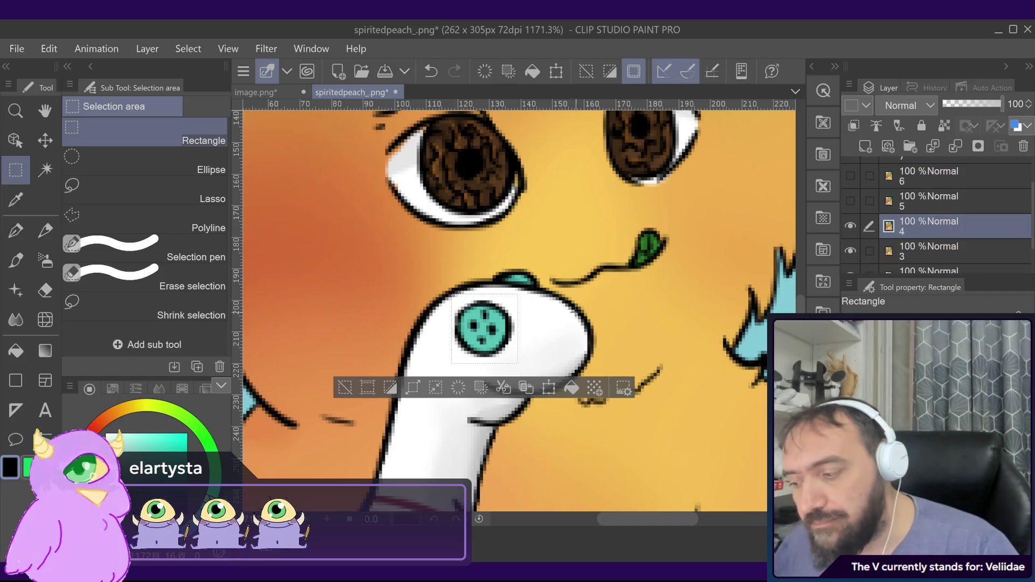
{"action": "left_click", "coordinate": [549, 387]}
{"action": "left_click_drag", "start_coordinate": [487, 295], "coordinate": [491, 315]}
{"action": "left_click_drag", "start_coordinate": [488, 359], "coordinate": [488, 336]}
{"action": "key", "text": "Return"}
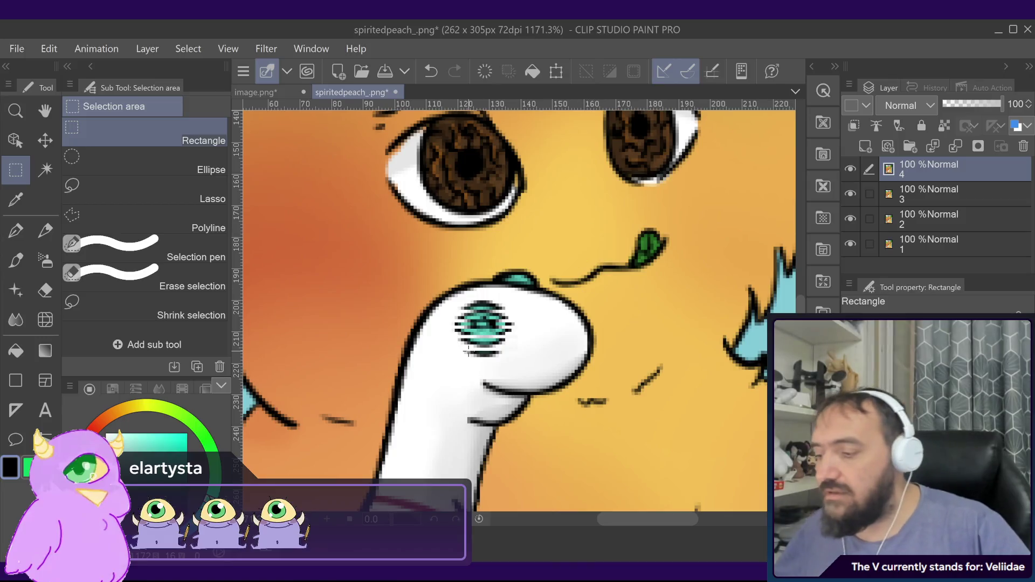
- Show only layer 2 and fill the gaps above and below the button with white
{"action": "scroll", "coordinate": [491, 318], "scroll_direction": "up", "scroll_amount": 5}
{"action": "scroll", "coordinate": [495, 312], "scroll_direction": "up", "scroll_amount": 1}
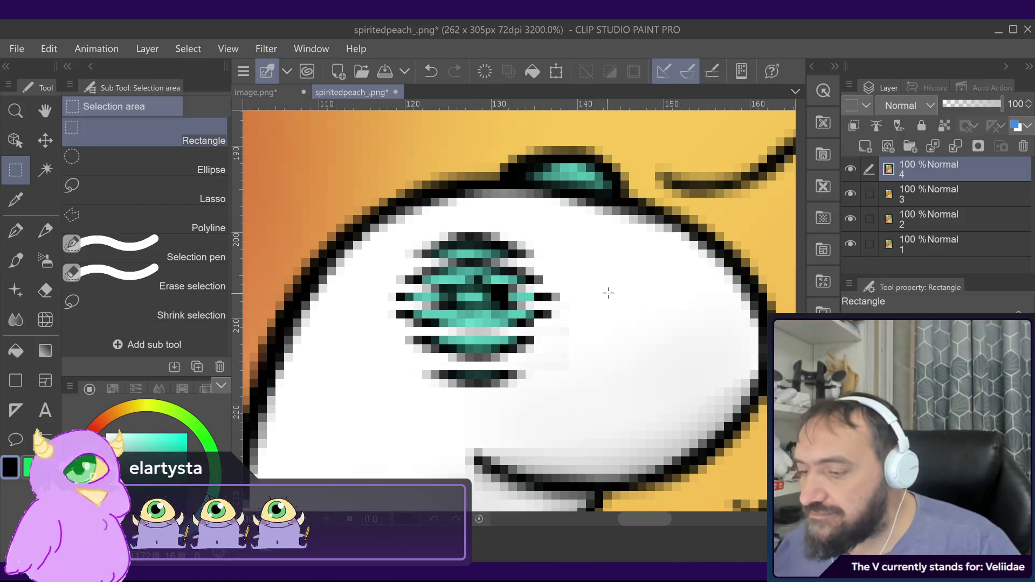
{"action": "left_click_drag", "start_coordinate": [850, 169], "coordinate": [850, 220]}
{"action": "left_click", "coordinate": [850, 219], "text": "alt"}
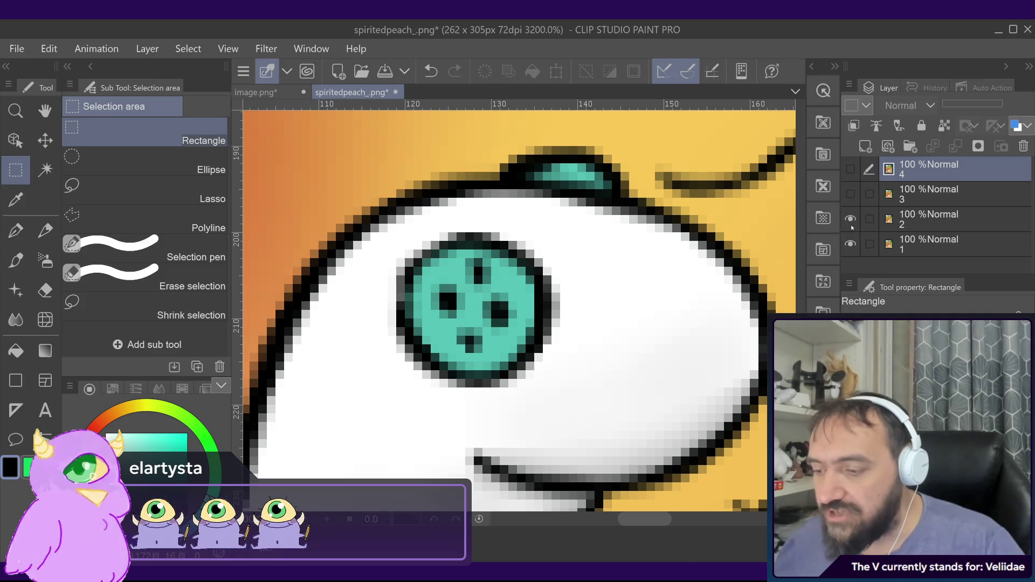
{"action": "left_click", "coordinate": [16, 351]}
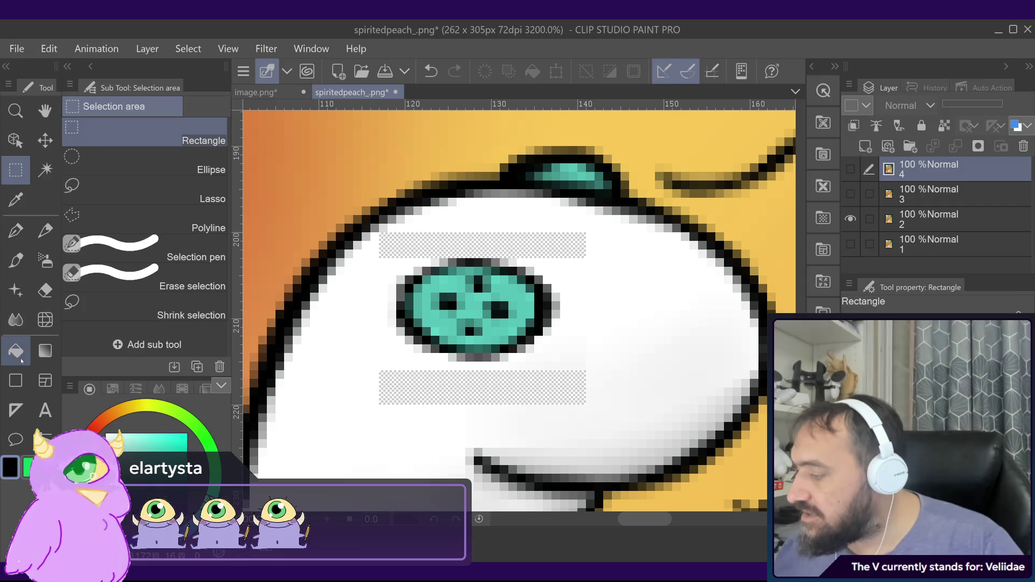
{"action": "left_click", "coordinate": [109, 435]}
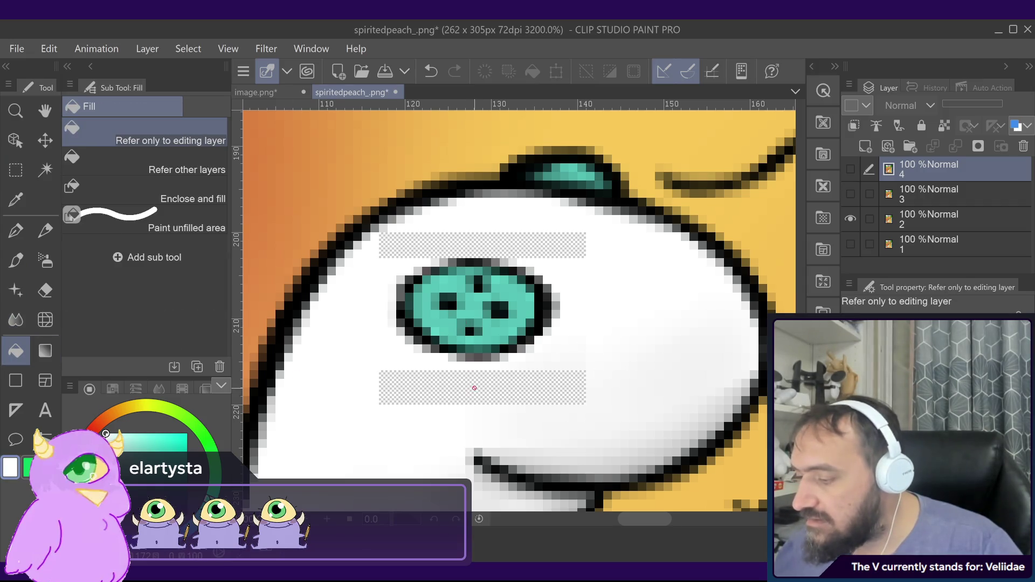
{"action": "left_click", "coordinate": [927, 219]}
{"action": "left_click", "coordinate": [476, 382]}
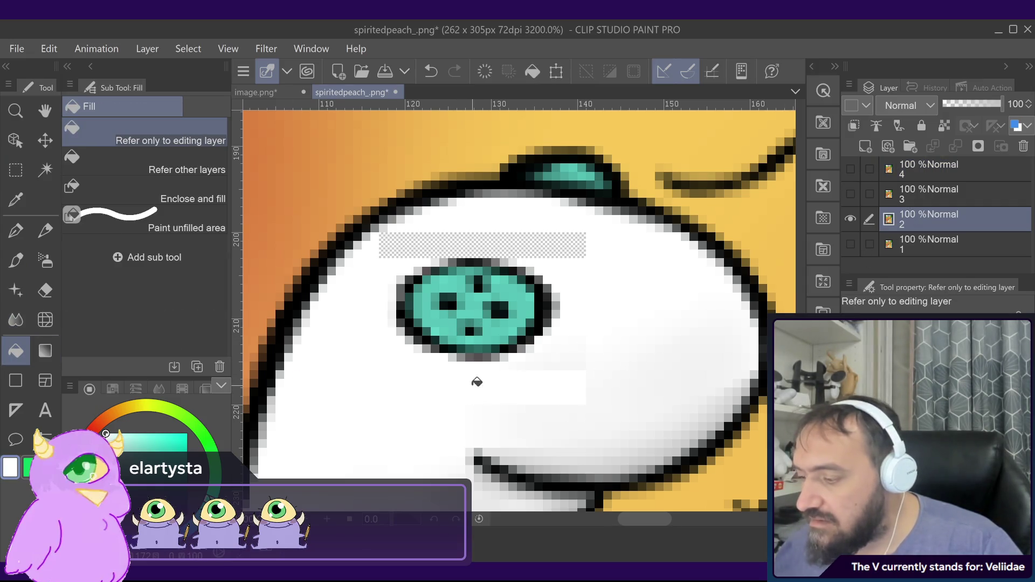
{"action": "left_click", "coordinate": [512, 239]}
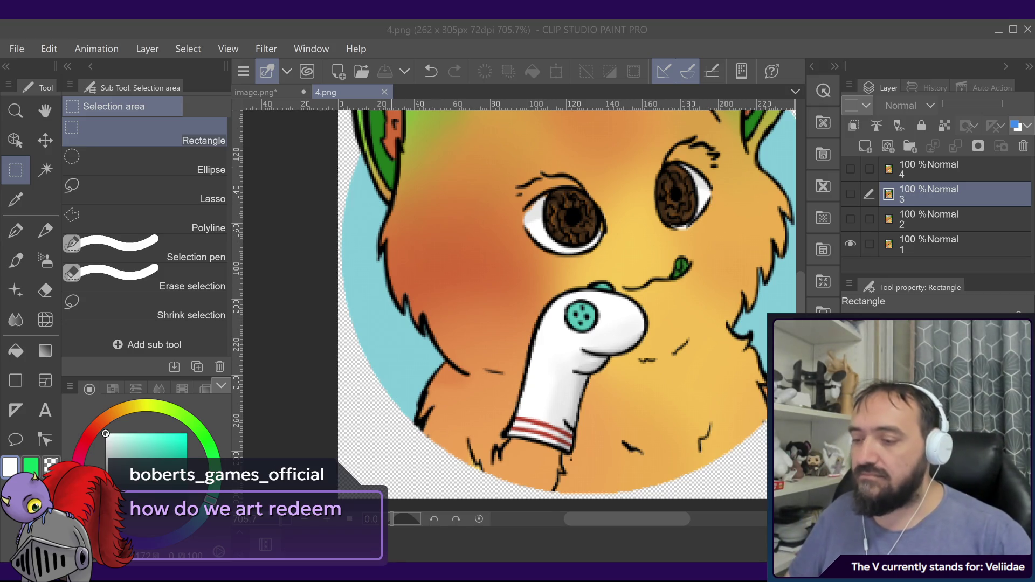
- Zoom out and back in to check the whole character
{"action": "scroll", "coordinate": [512, 302], "scroll_direction": "down", "scroll_amount": 3}
{"action": "scroll", "coordinate": [512, 302], "scroll_direction": "up", "scroll_amount": 1}
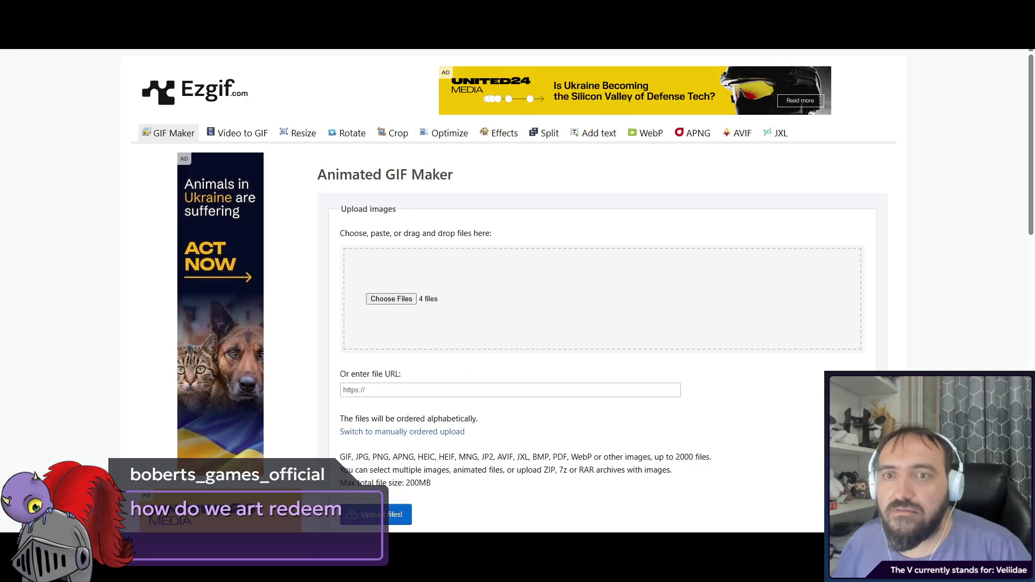
- Upload the four fox frames and make an animated GIF from them
{"action": "scroll", "coordinate": [501, 320], "scroll_direction": "down", "scroll_amount": 3}
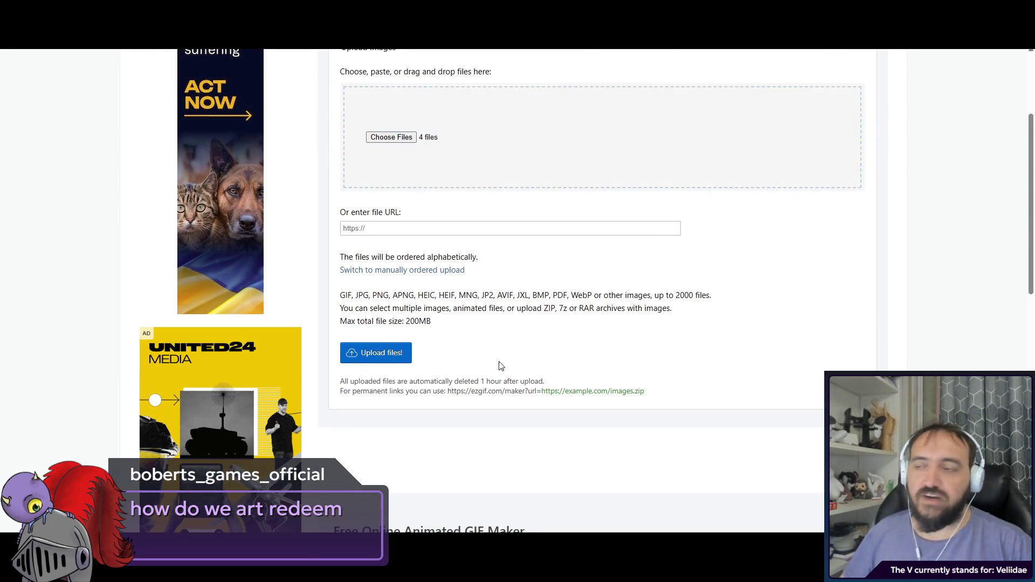
{"action": "left_click", "coordinate": [392, 354]}
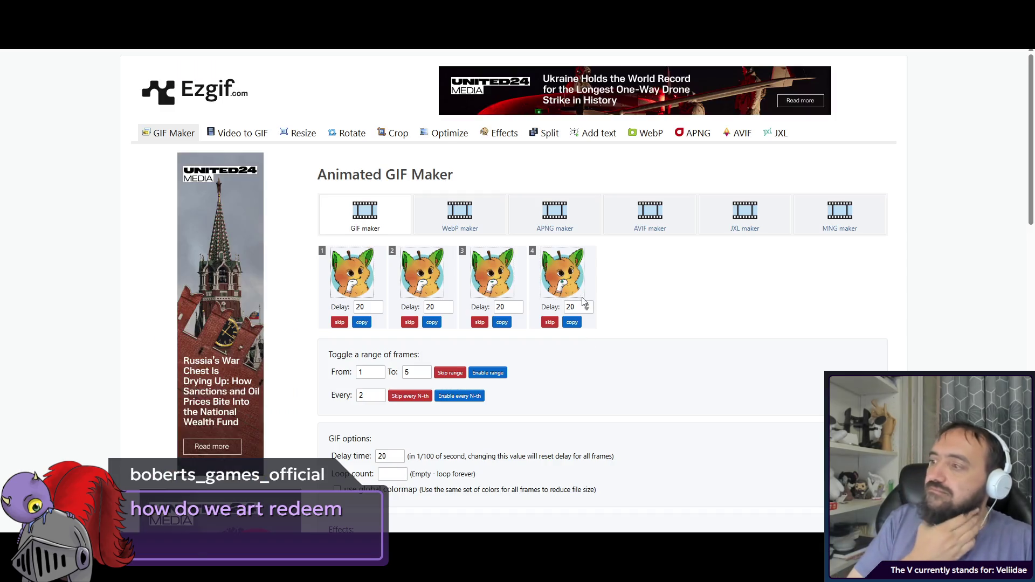
{"action": "scroll", "coordinate": [669, 297], "scroll_direction": "down", "scroll_amount": 2}
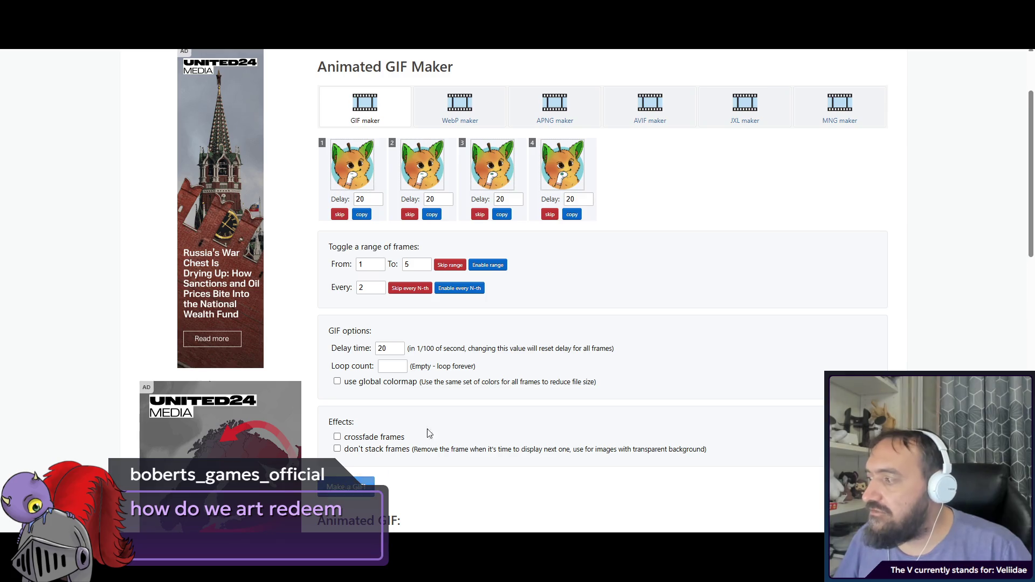
{"action": "left_click", "coordinate": [346, 488]}
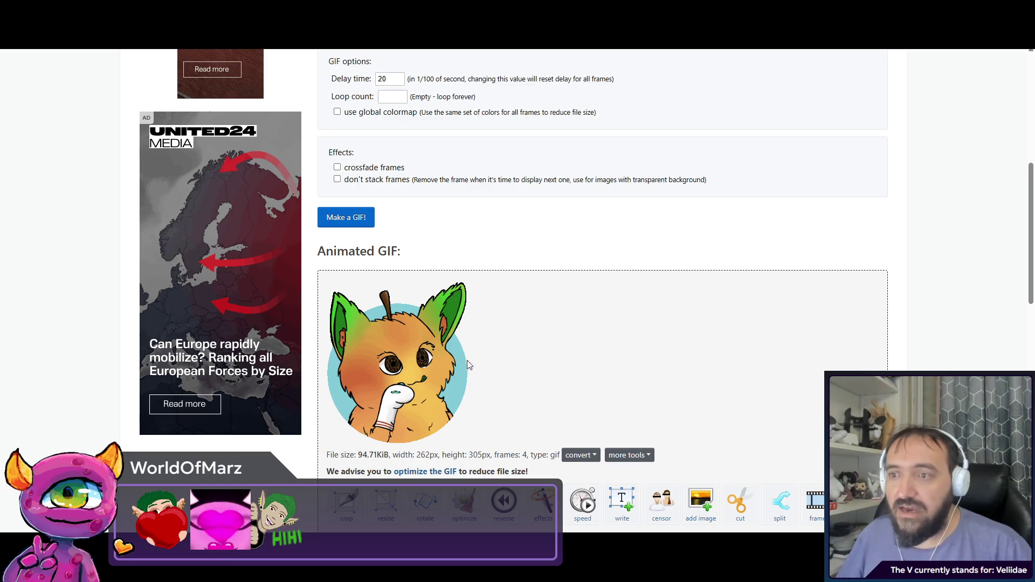
{"action": "scroll", "coordinate": [523, 299], "scroll_direction": "up", "scroll_amount": 7}
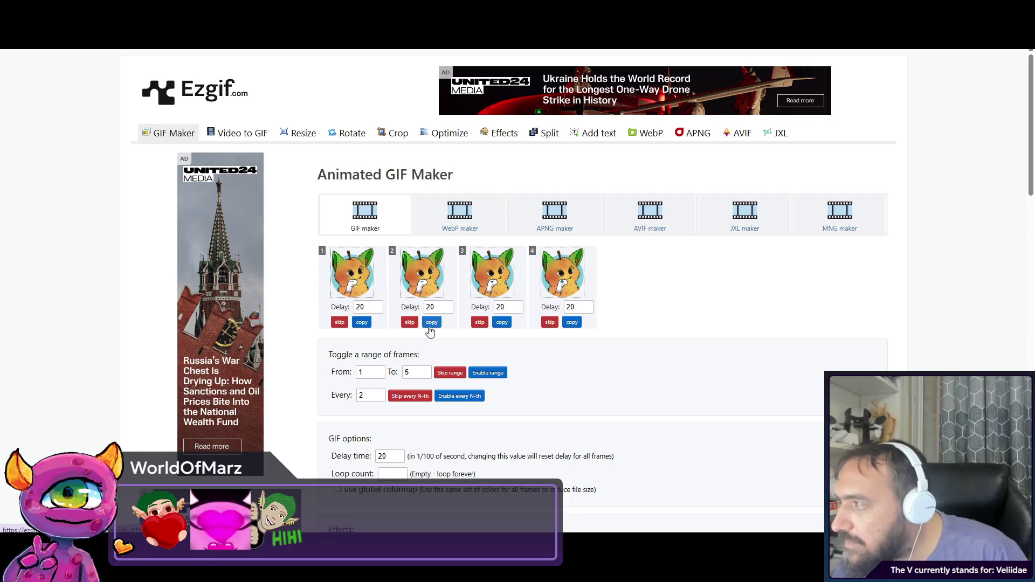
- Reorder the frames to 4, 3, 2, 1 and append copies of frames 2 and 3
{"action": "mouse_move", "coordinate": [356, 290]}
{"action": "left_mouse_down"}
{"action": "mouse_move", "coordinate": [564, 282]}
{"action": "mouse_move", "coordinate": [532, 296]}
{"action": "mouse_move", "coordinate": [380, 285]}
{"action": "mouse_move", "coordinate": [523, 283]}
{"action": "left_mouse_up"}
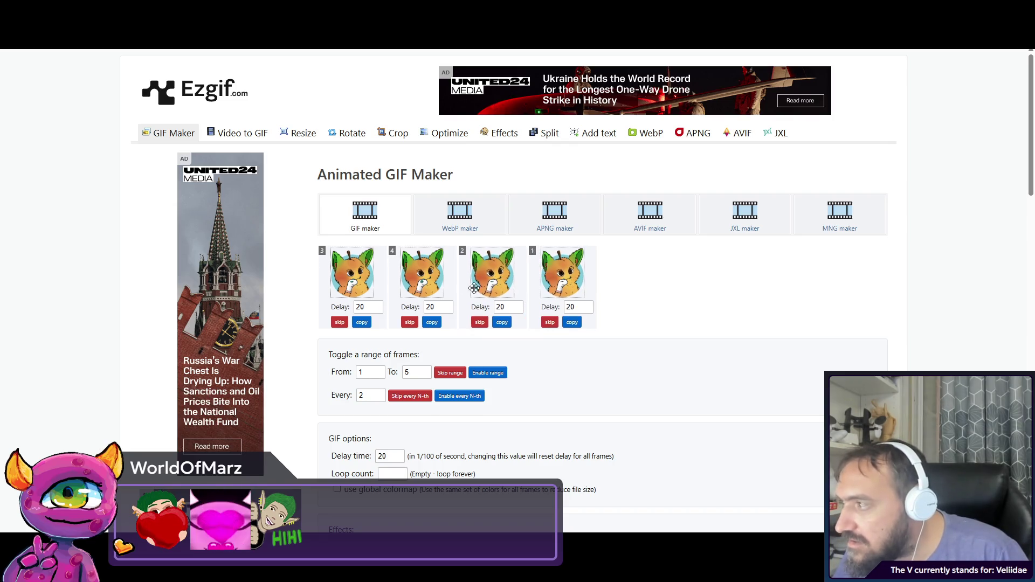
{"action": "left_click_drag", "start_coordinate": [384, 282], "coordinate": [434, 291]}
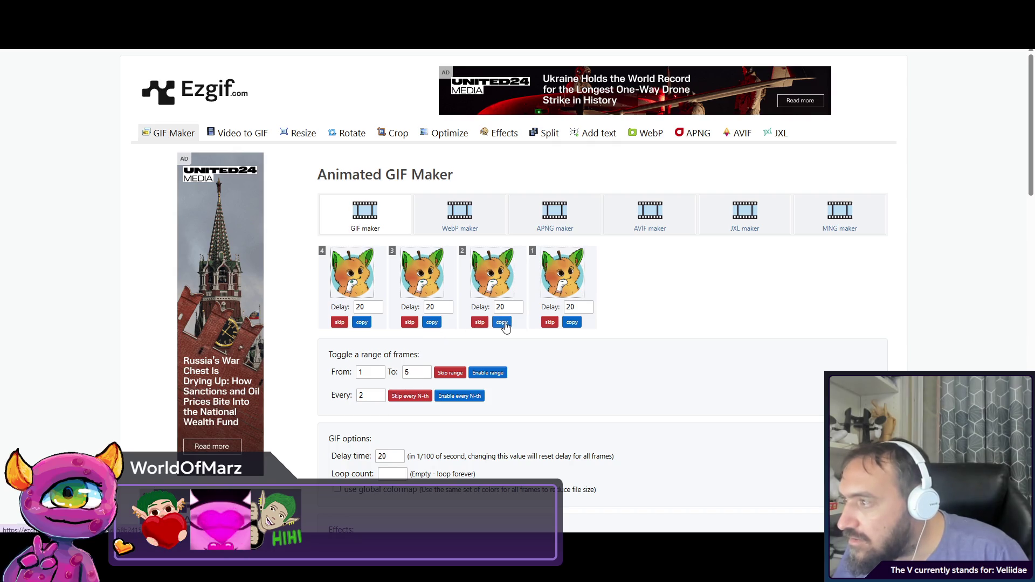
{"action": "left_click", "coordinate": [505, 324]}
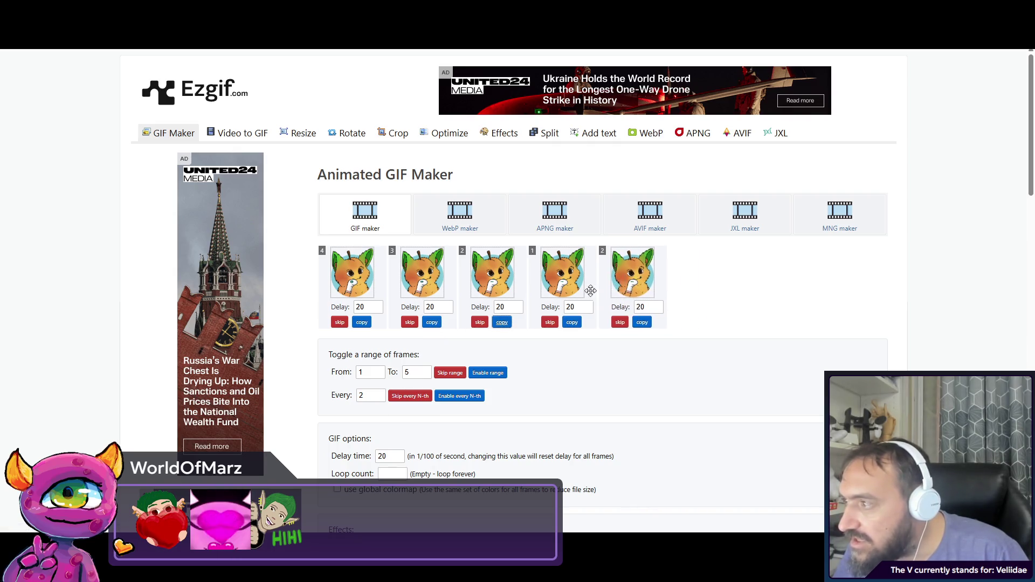
{"action": "left_click", "coordinate": [432, 322]}
{"action": "left_click_drag", "start_coordinate": [489, 286], "coordinate": [703, 281]}
{"action": "double_click", "coordinate": [364, 307]}
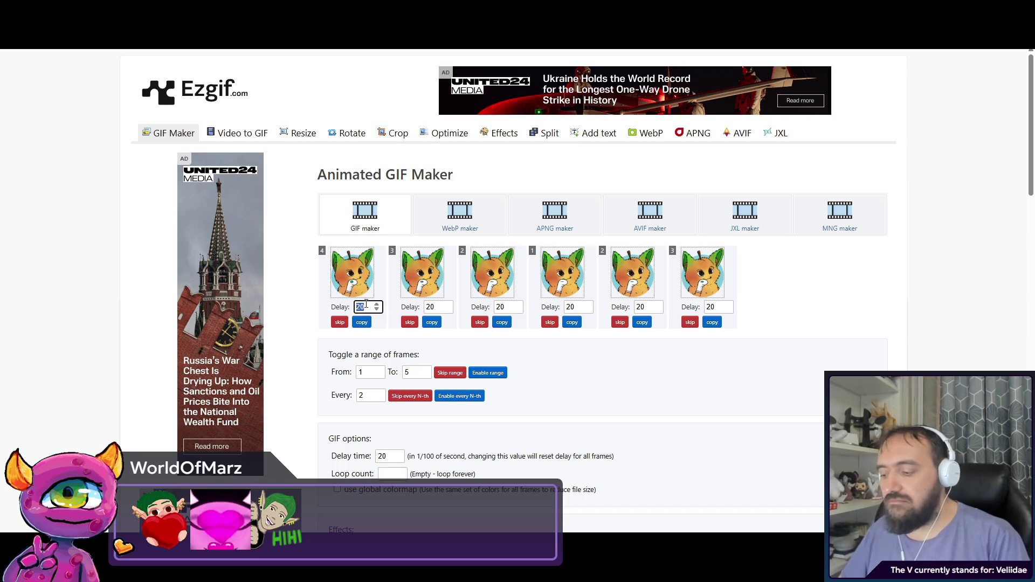
- Set the first frame's delay to 400 and generate the six-frame GIF
{"action": "type", "text": "400"}
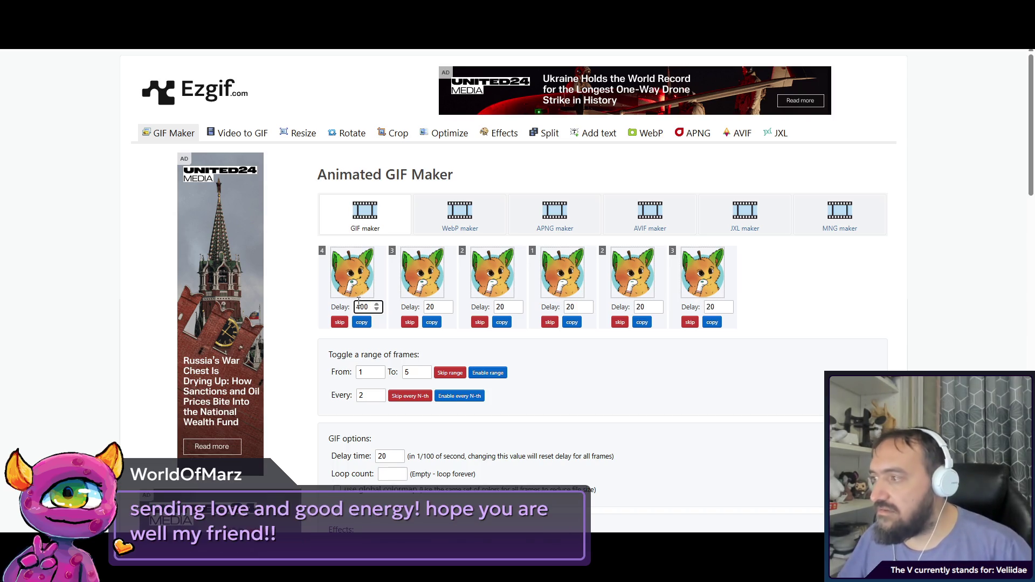
{"action": "scroll", "coordinate": [459, 324], "scroll_direction": "down", "scroll_amount": 5}
{"action": "left_click", "coordinate": [352, 325]}
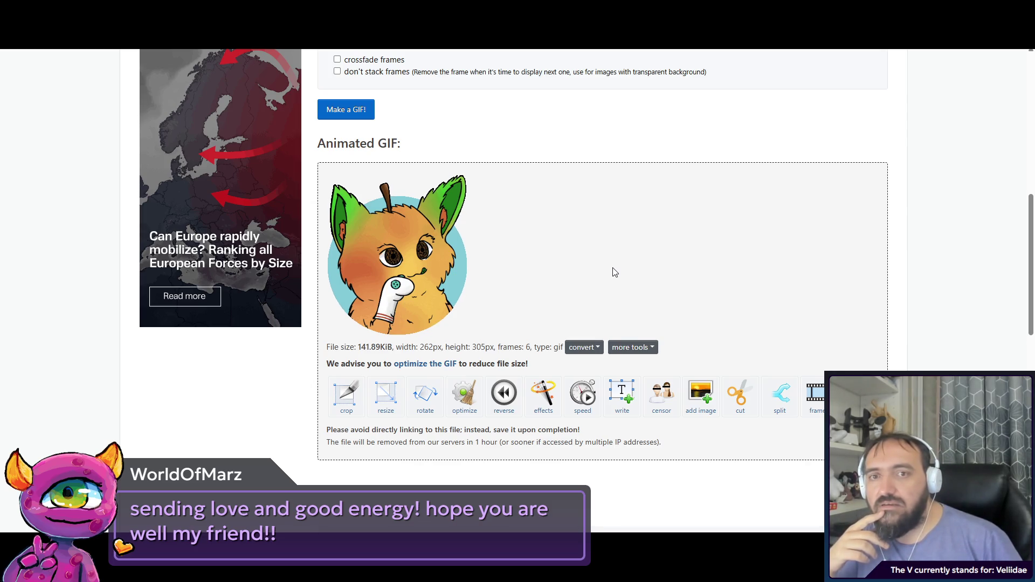
{"action": "scroll", "coordinate": [615, 272], "scroll_direction": "up", "scroll_amount": 10}
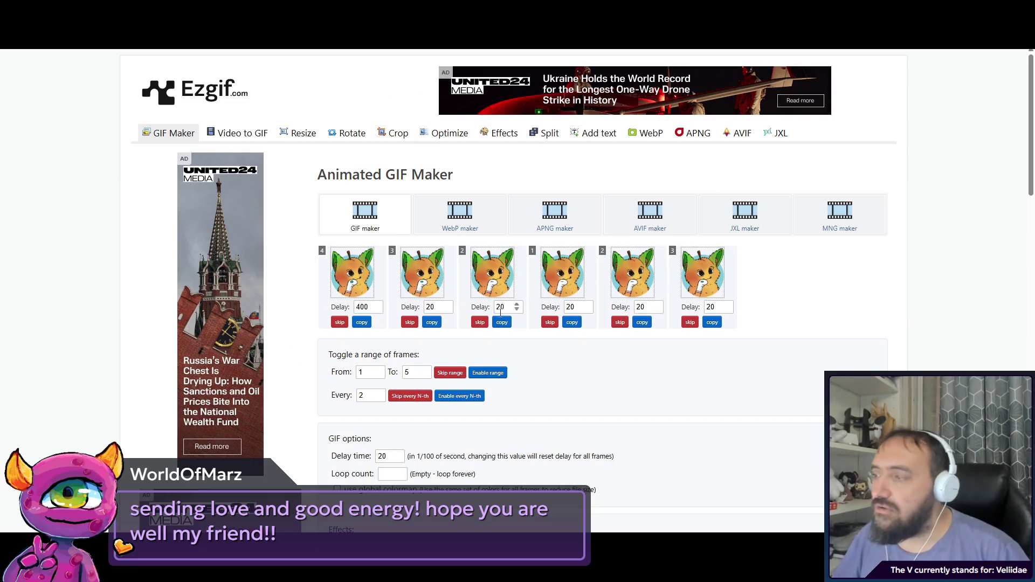
- Set the first frame's delay to 200, the second to 15 and the third to 10
{"action": "left_click", "coordinate": [437, 308]}
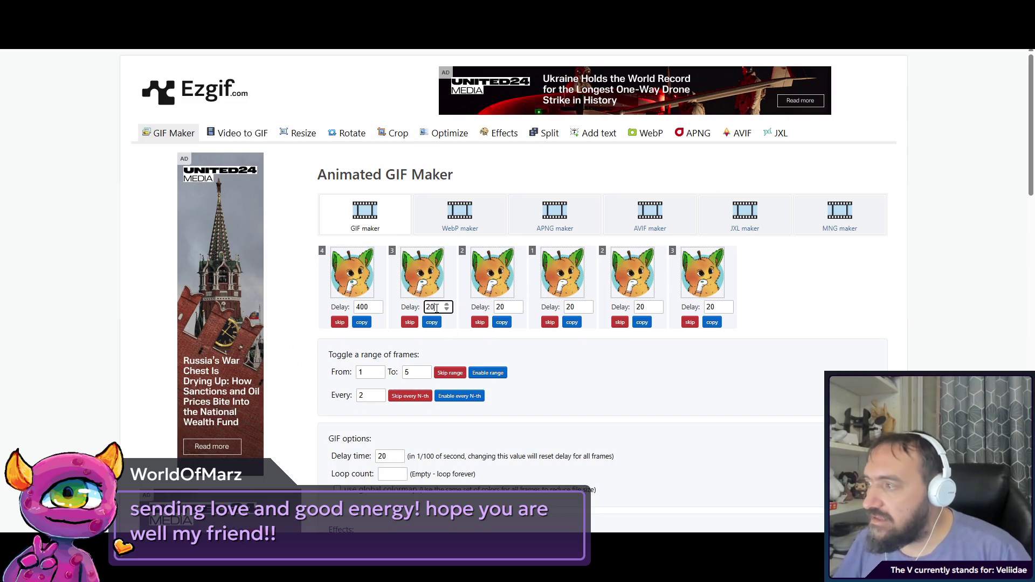
{"action": "double_click", "coordinate": [362, 307]}
{"action": "type", "text": "200"}
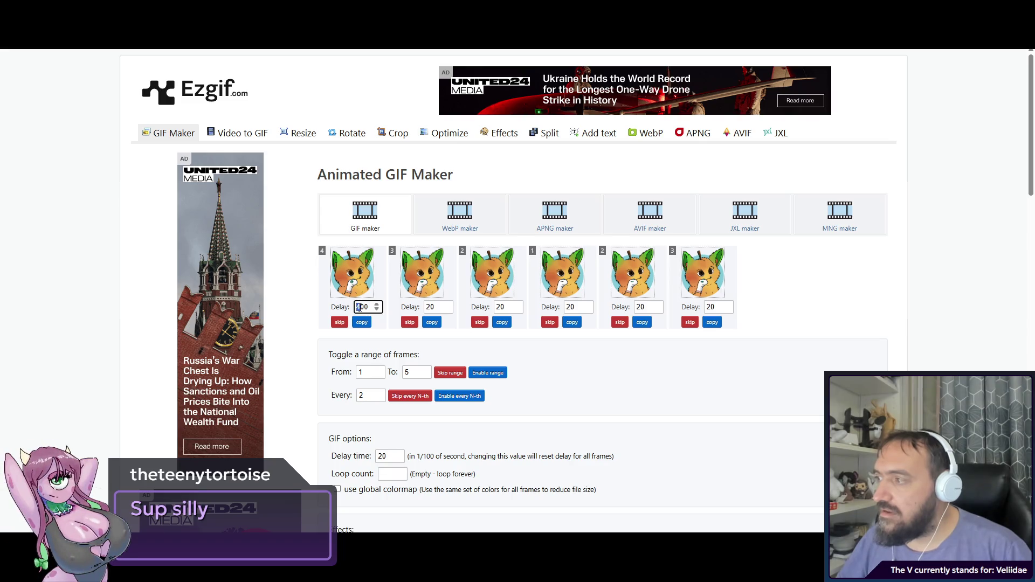
{"action": "double_click", "coordinate": [430, 307]}
{"action": "type", "text": "1"}
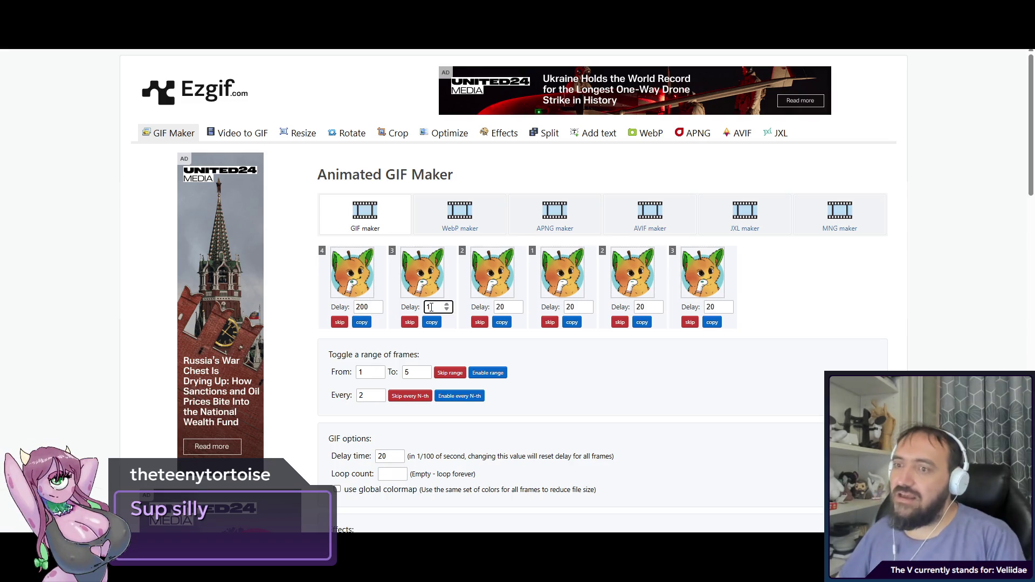
{"action": "type", "text": "5"}
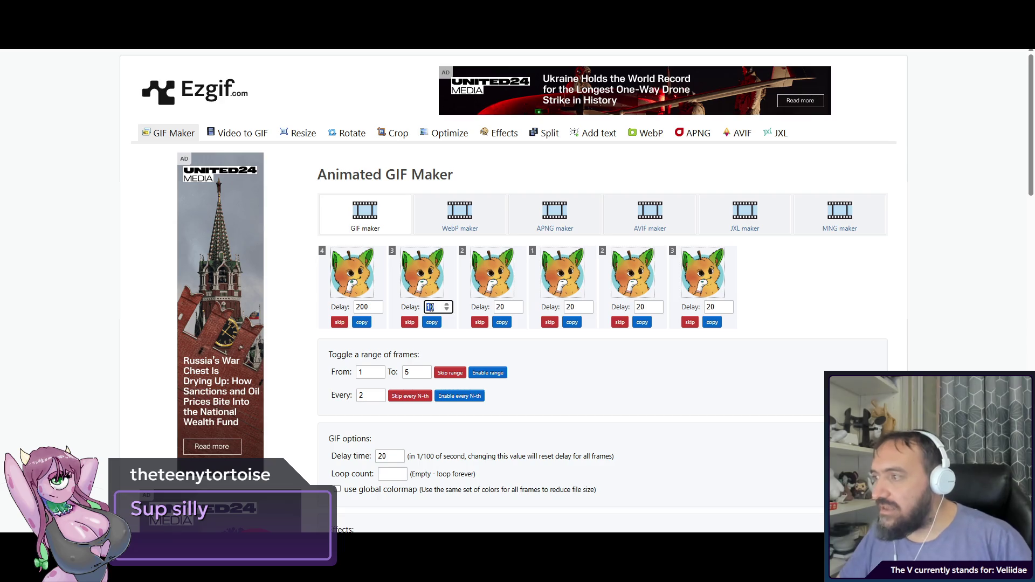
{"action": "double_click", "coordinate": [501, 308]}
{"action": "type", "text": "10"}
- Set the remaining frames' delays to 10 and regenerate the GIF
{"action": "double_click", "coordinate": [569, 307]}
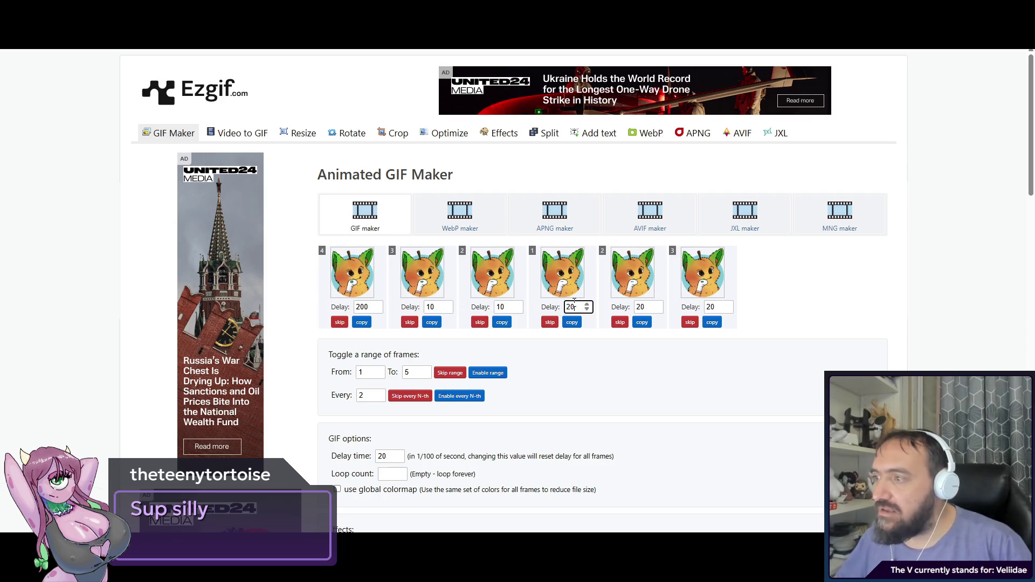
{"action": "type", "text": "10"}
{"action": "double_click", "coordinate": [643, 307]}
{"action": "double_click", "coordinate": [710, 307]}
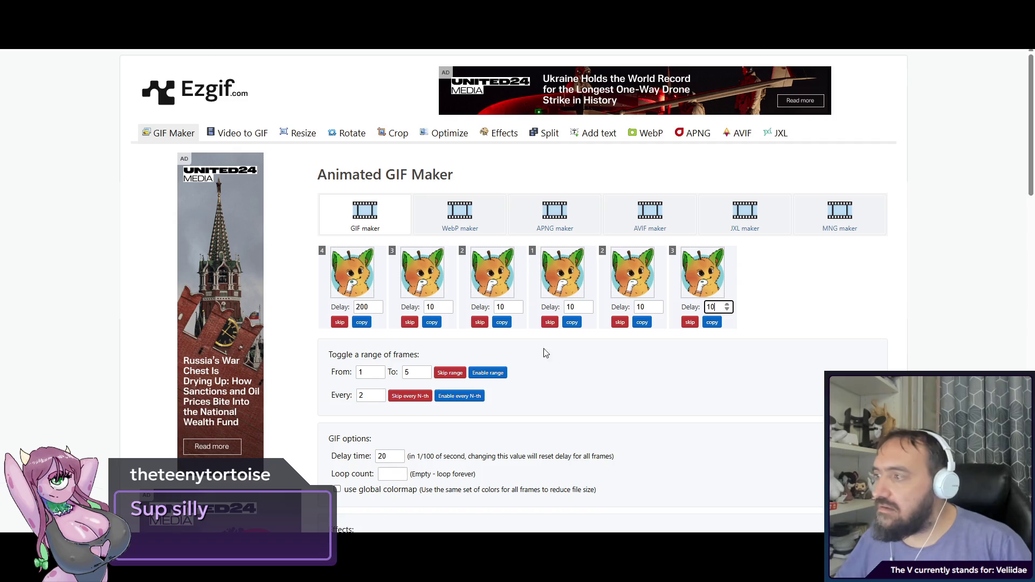
{"action": "scroll", "coordinate": [384, 316], "scroll_direction": "down", "scroll_amount": 6}
{"action": "left_click", "coordinate": [356, 272]}
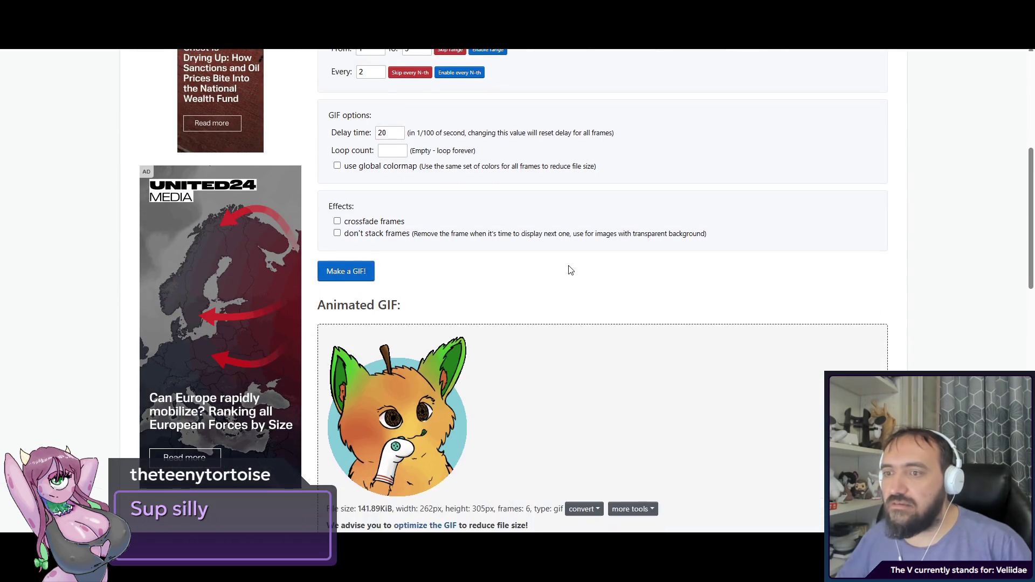
{"action": "scroll", "coordinate": [570, 270], "scroll_direction": "down", "scroll_amount": 3}
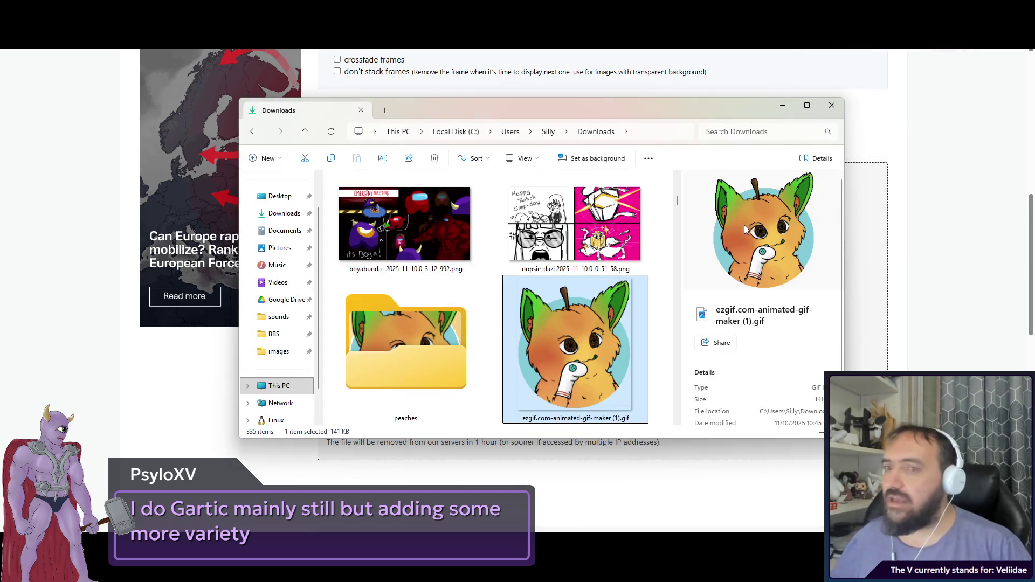
- Close the Downloads window after checking the saved GIF
{"action": "left_click", "coordinate": [899, 303]}
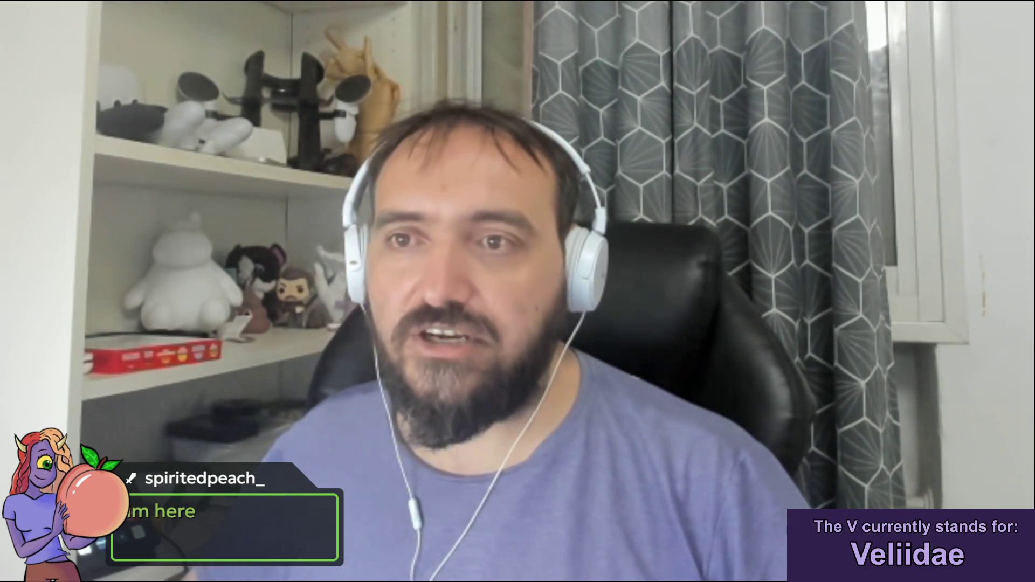
- Open the avatar reward's full list of pending redemptions
{"action": "scroll", "coordinate": [375, 319], "scroll_direction": "down", "scroll_amount": 5}
{"action": "scroll", "coordinate": [80, 358], "scroll_direction": "down", "scroll_amount": 5}
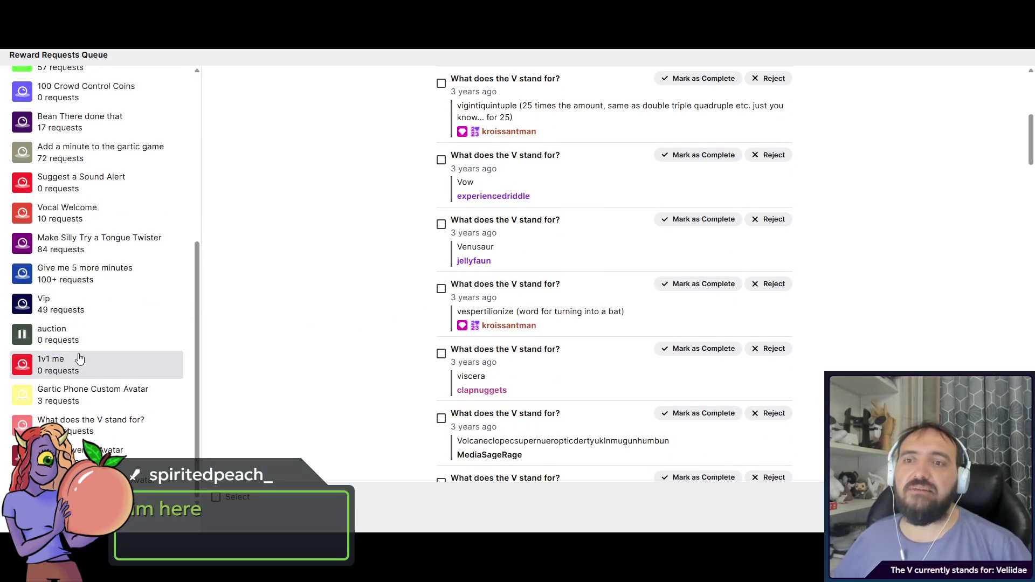
{"action": "scroll", "coordinate": [104, 393], "scroll_direction": "up", "scroll_amount": 5}
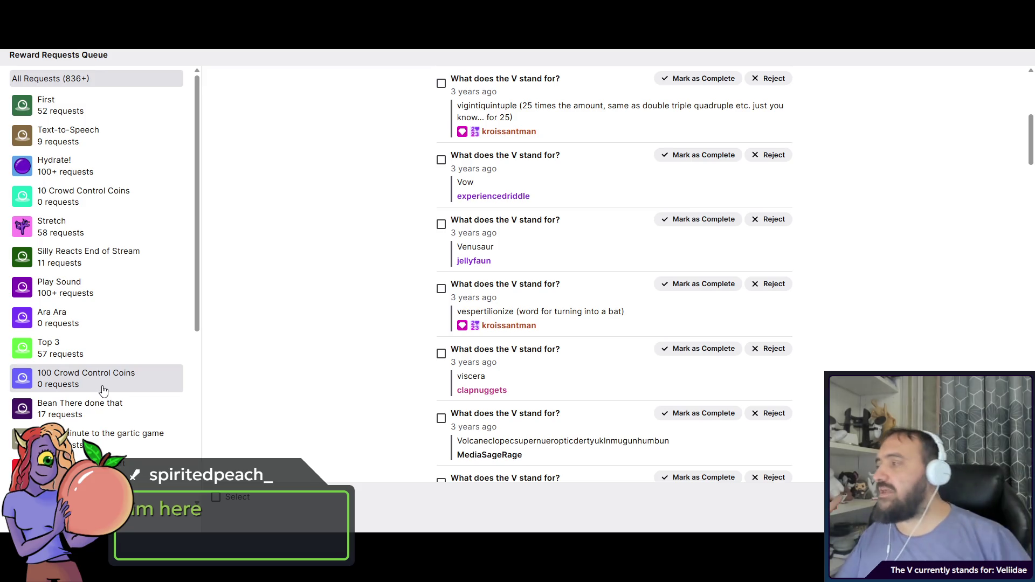
{"action": "scroll", "coordinate": [104, 390], "scroll_direction": "down", "scroll_amount": 5}
{"action": "left_click", "coordinate": [89, 431]}
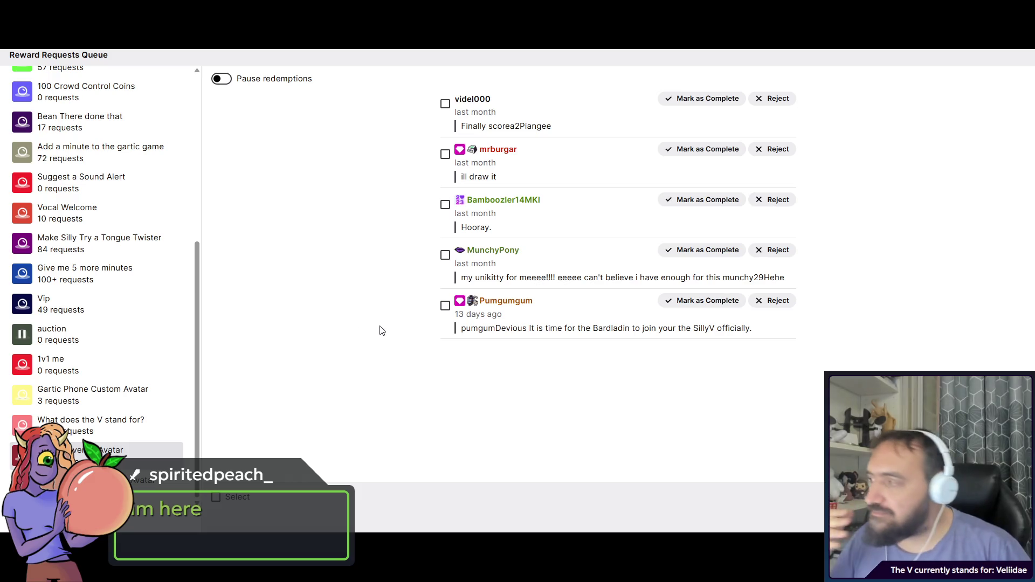
{"action": "left_click", "coordinate": [139, 451]}
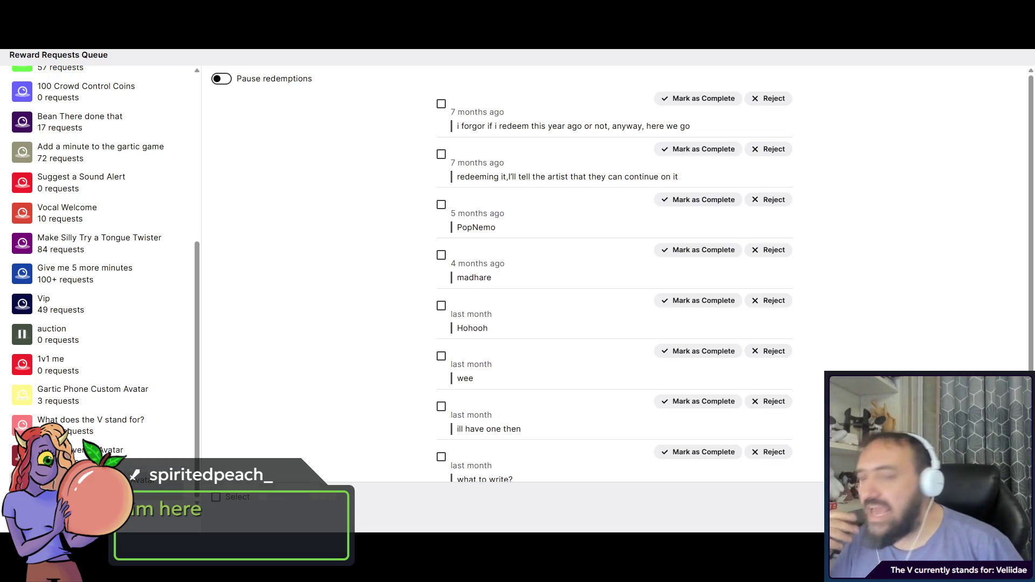
{"action": "scroll", "coordinate": [384, 229], "scroll_direction": "down", "scroll_amount": 1}
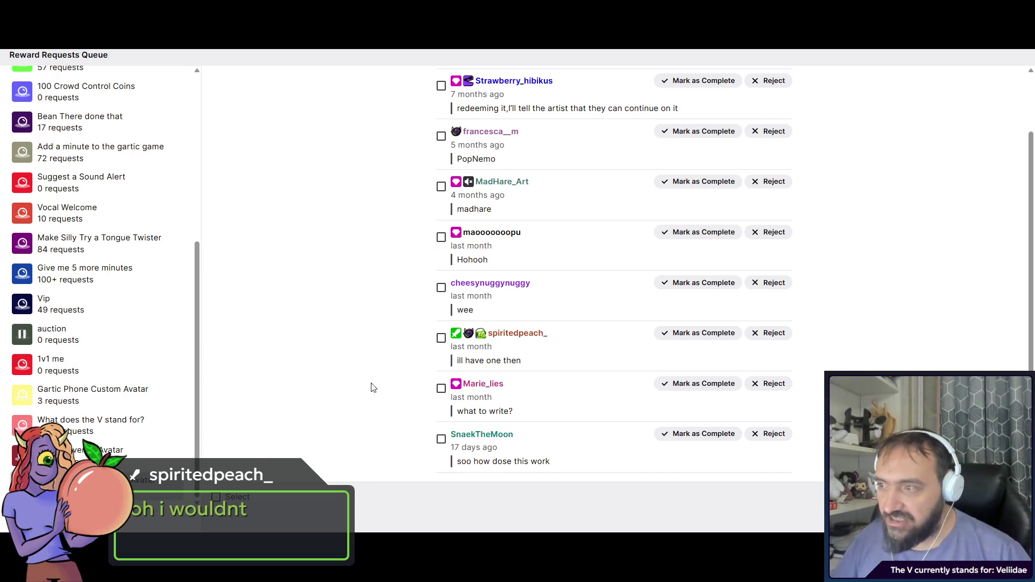
- Reject the 'ill have one then' avatar reward request, refunding the viewer's points
{"action": "left_click", "coordinate": [781, 336]}
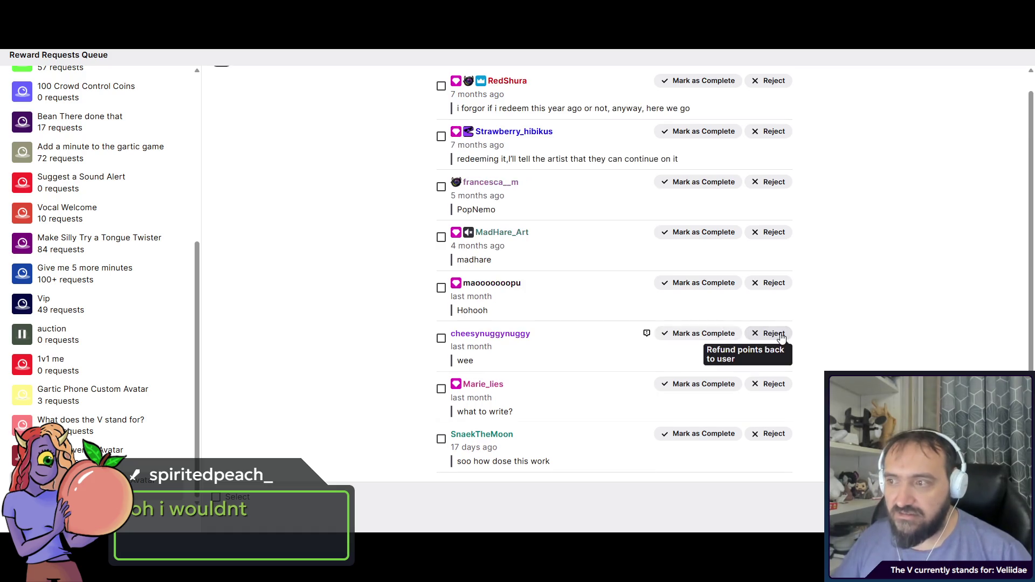